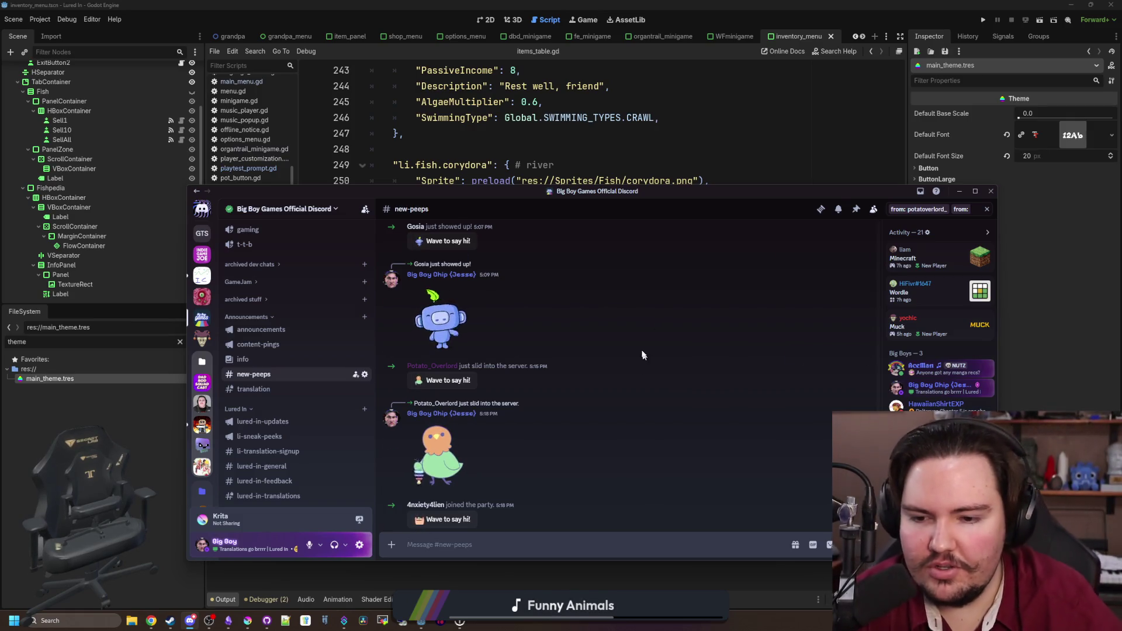
- Scroll through the Discord channel list and bring up the translation channel's context menu
{"action": "scroll", "coordinate": [649, 328], "scroll_direction": "down", "scroll_amount": 10}
{"action": "scroll", "coordinate": [340, 432], "scroll_direction": "down", "scroll_amount": 2}
{"action": "scroll", "coordinate": [333, 429], "scroll_direction": "down", "scroll_amount": 3}
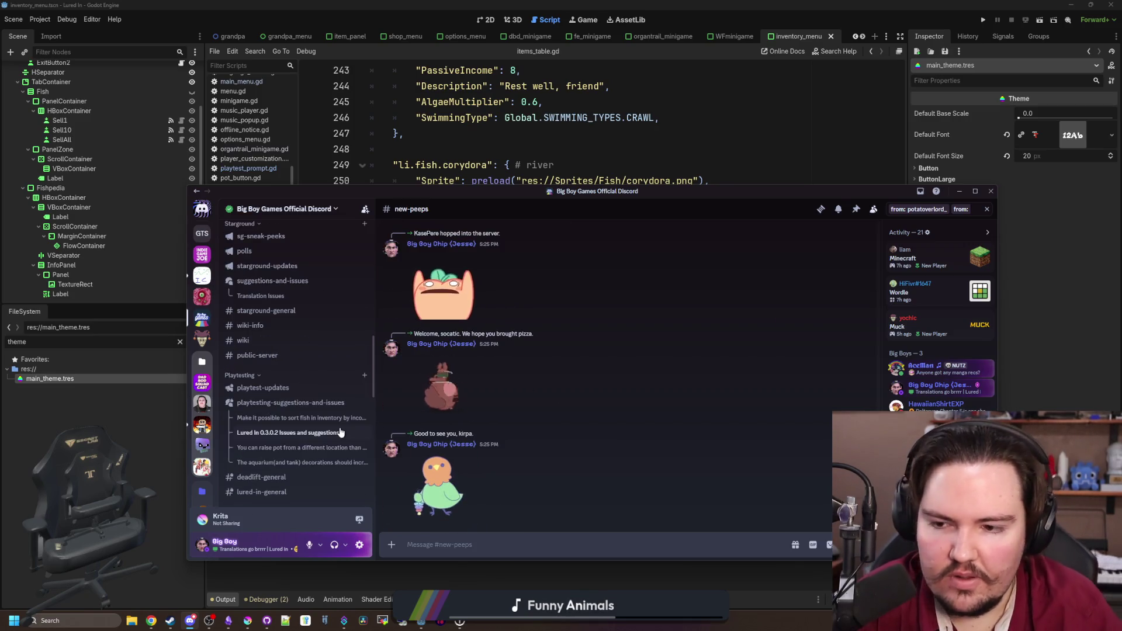
{"action": "scroll", "coordinate": [316, 409], "scroll_direction": "up", "scroll_amount": 3}
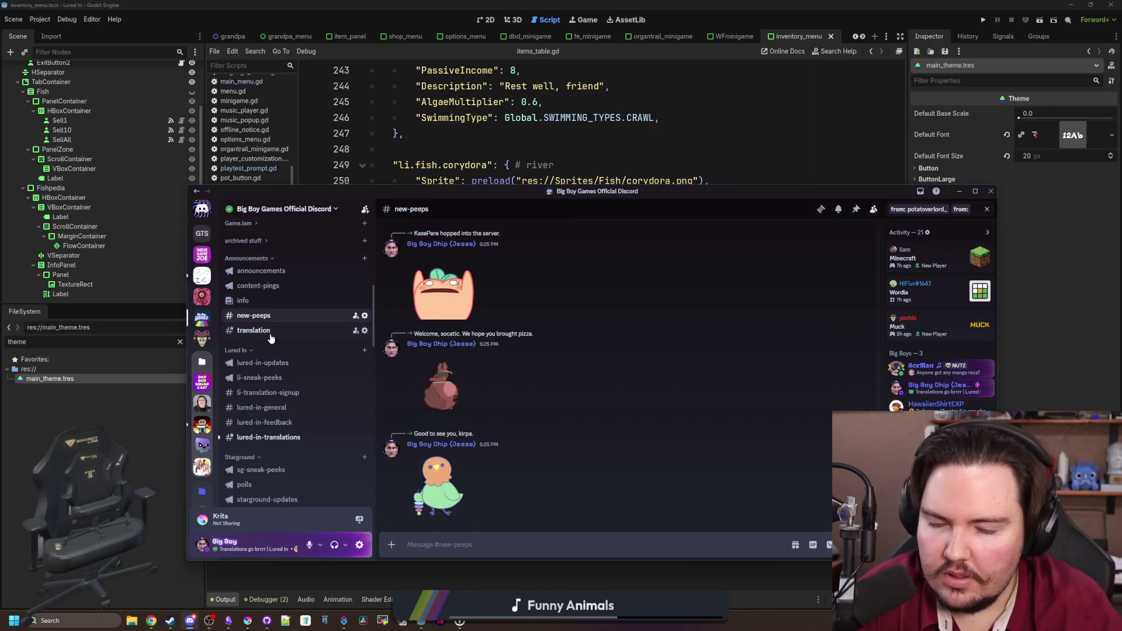
{"action": "scroll", "coordinate": [283, 358], "scroll_direction": "down", "scroll_amount": 2}
{"action": "scroll", "coordinate": [282, 358], "scroll_direction": "down", "scroll_amount": 2}
{"action": "scroll", "coordinate": [280, 353], "scroll_direction": "up", "scroll_amount": 2}
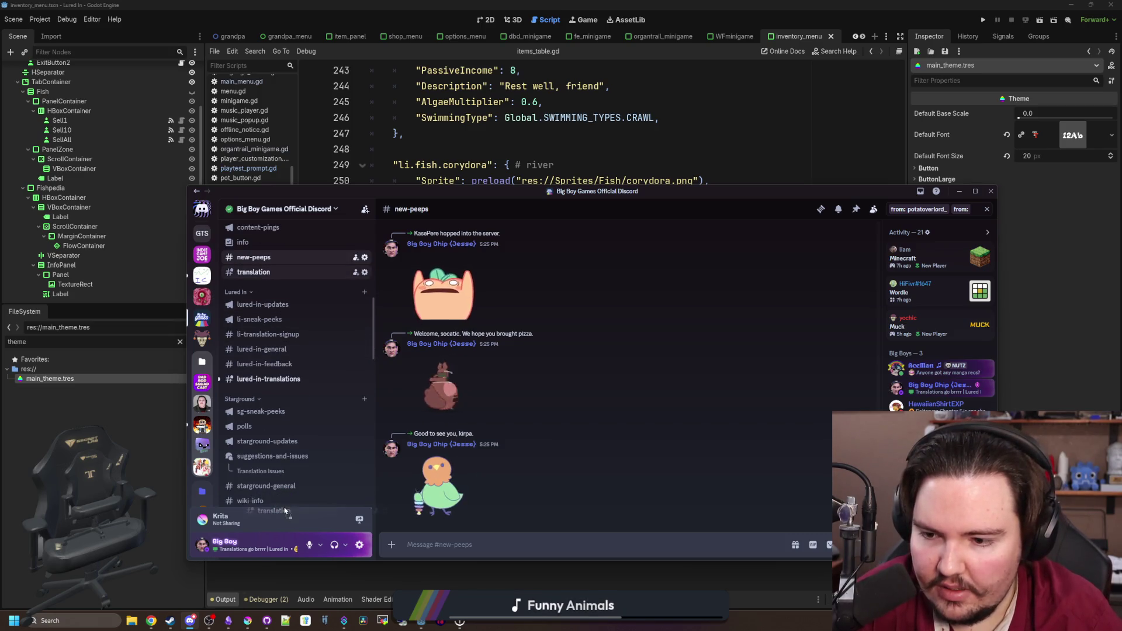
{"action": "scroll", "coordinate": [269, 497], "scroll_direction": "down", "scroll_amount": 1}
{"action": "scroll", "coordinate": [266, 508], "scroll_direction": "down", "scroll_amount": 2}
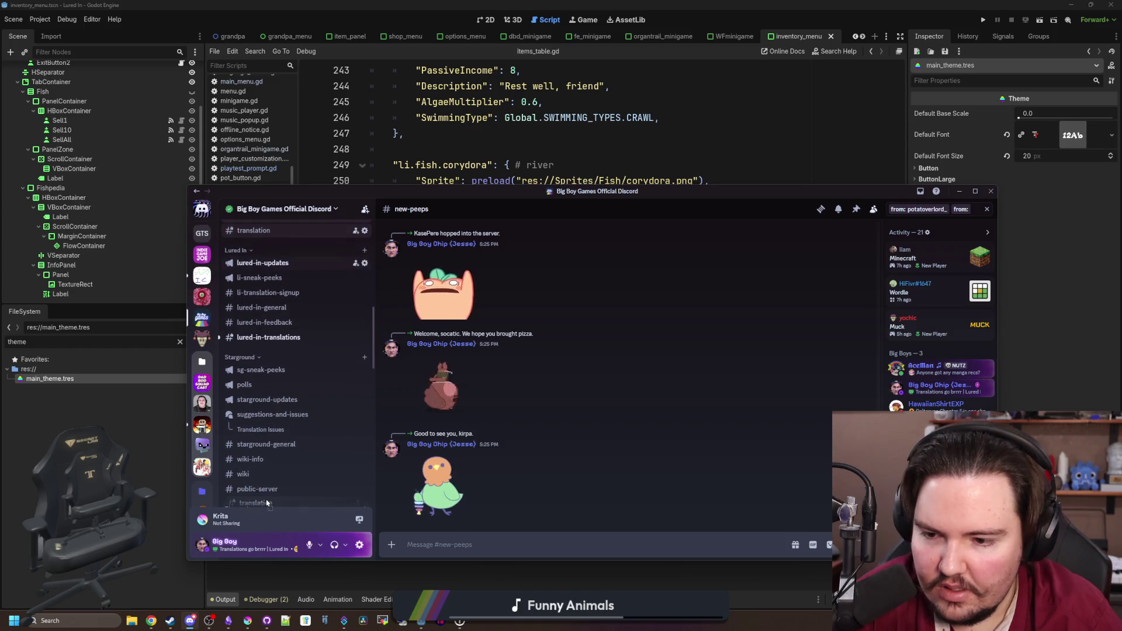
{"action": "scroll", "coordinate": [273, 497], "scroll_direction": "down", "scroll_amount": 2}
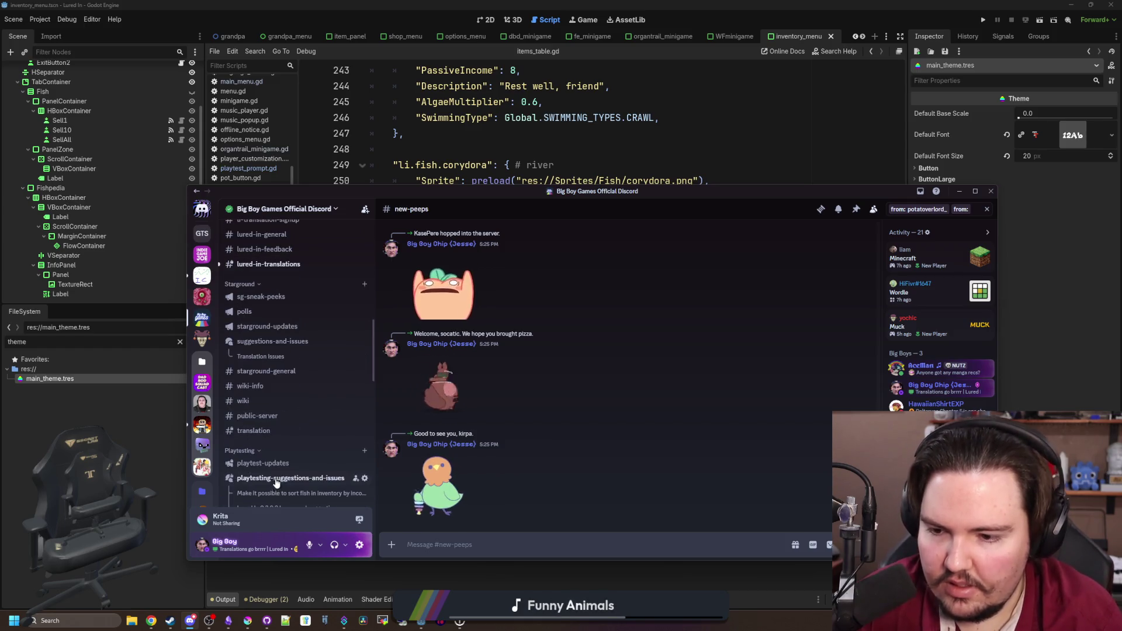
{"action": "right_click", "coordinate": [262, 430]}
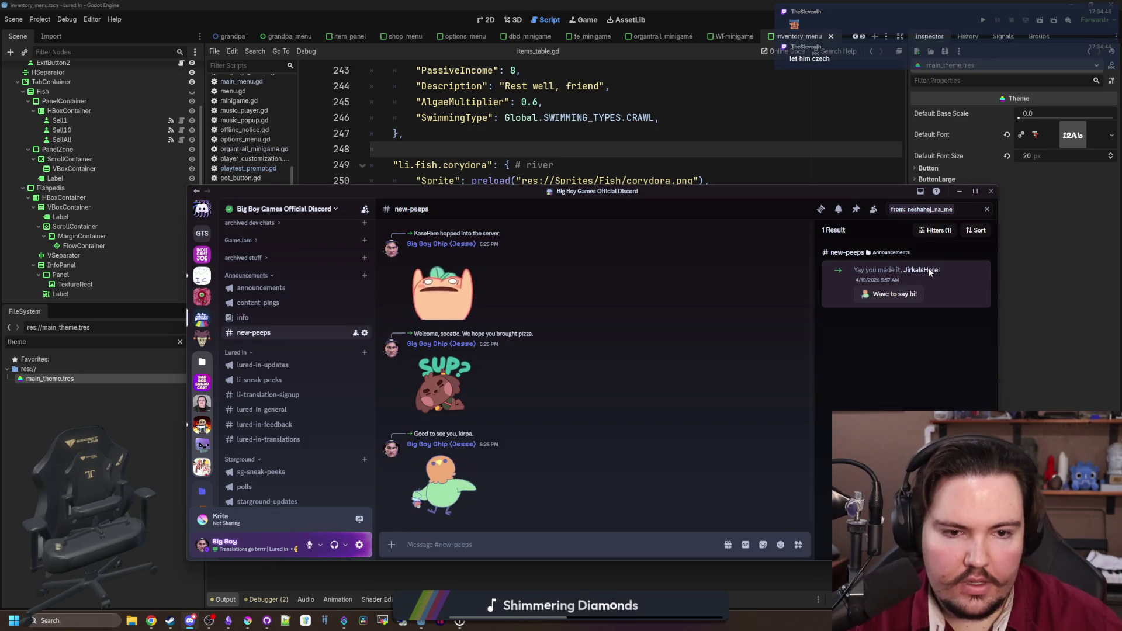
- Open the newcomer's profile from the search result and add the Li-Translator role
{"action": "left_click", "coordinate": [836, 270]}
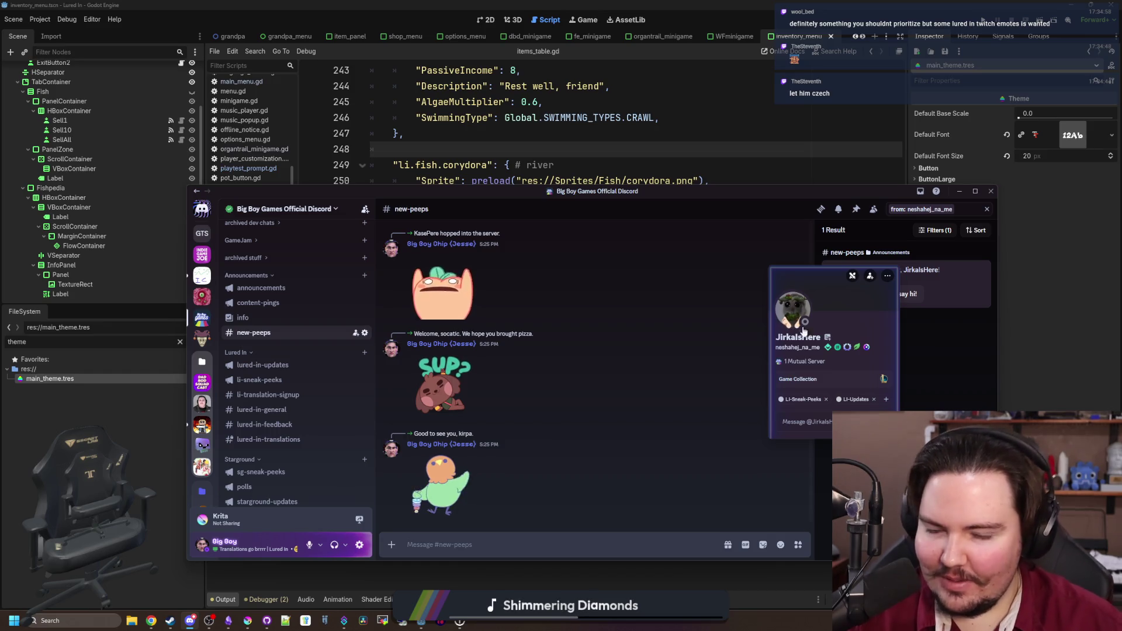
{"action": "left_click", "coordinate": [798, 307]}
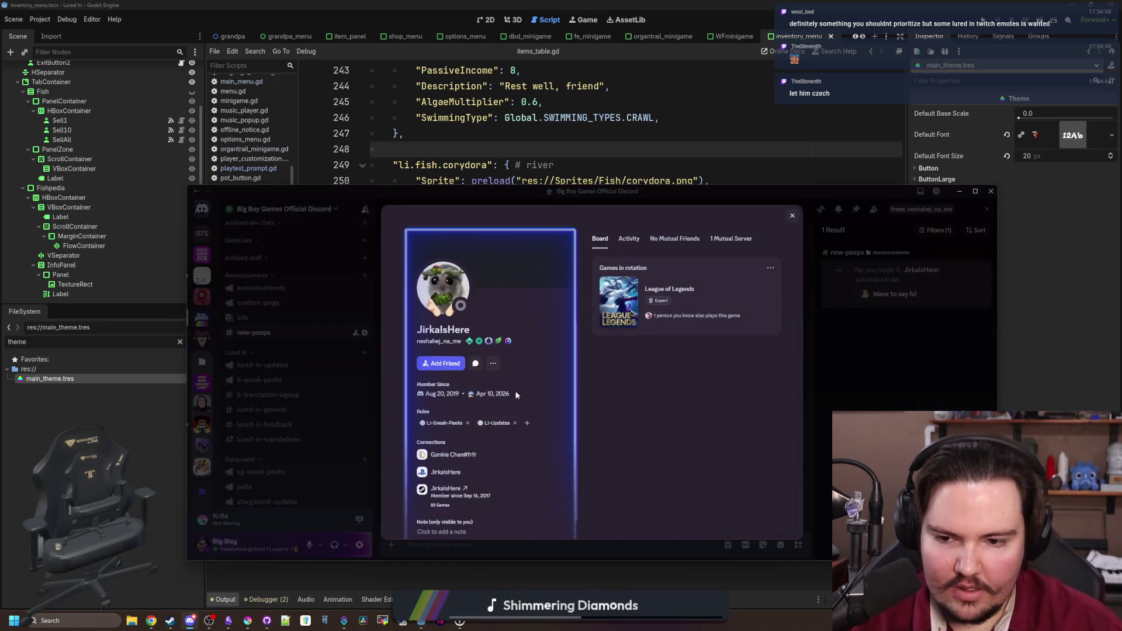
{"action": "key", "text": "Escape"}
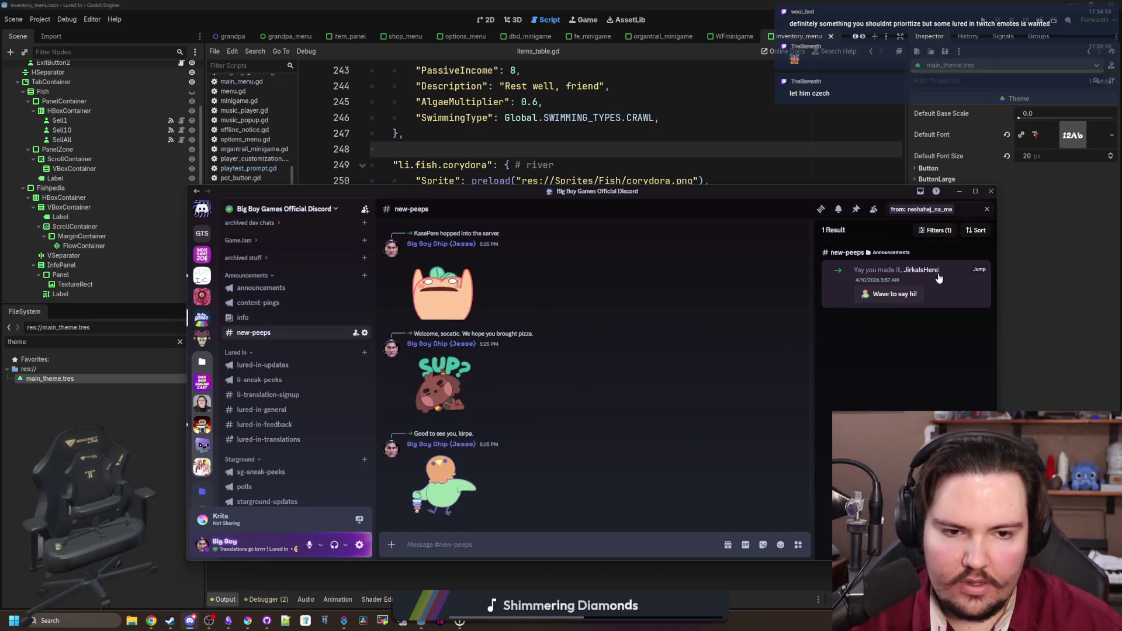
{"action": "left_click", "coordinate": [921, 270]}
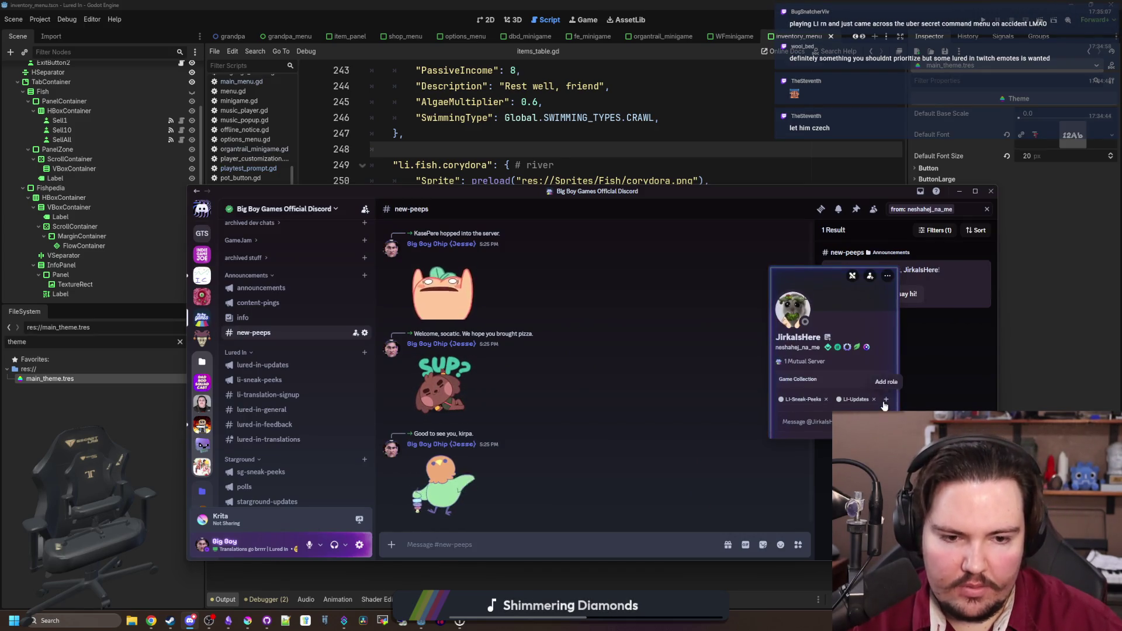
{"action": "left_click", "coordinate": [668, 415]}
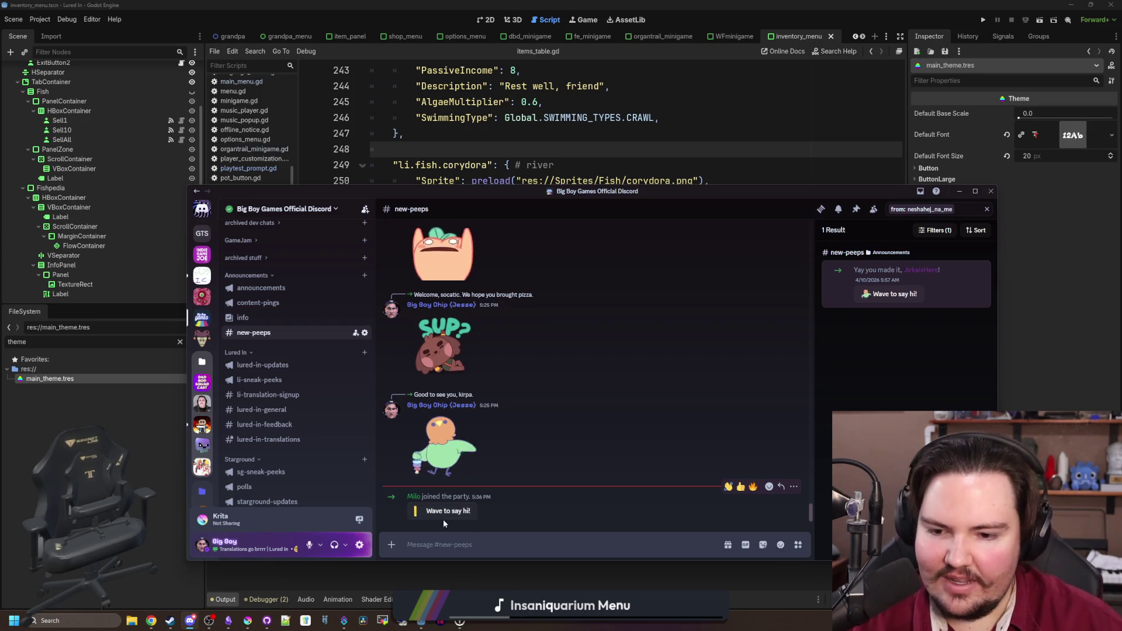
- Send a wave sticker to the newest join notice in #new-peeps
{"action": "left_click", "coordinate": [465, 510]}
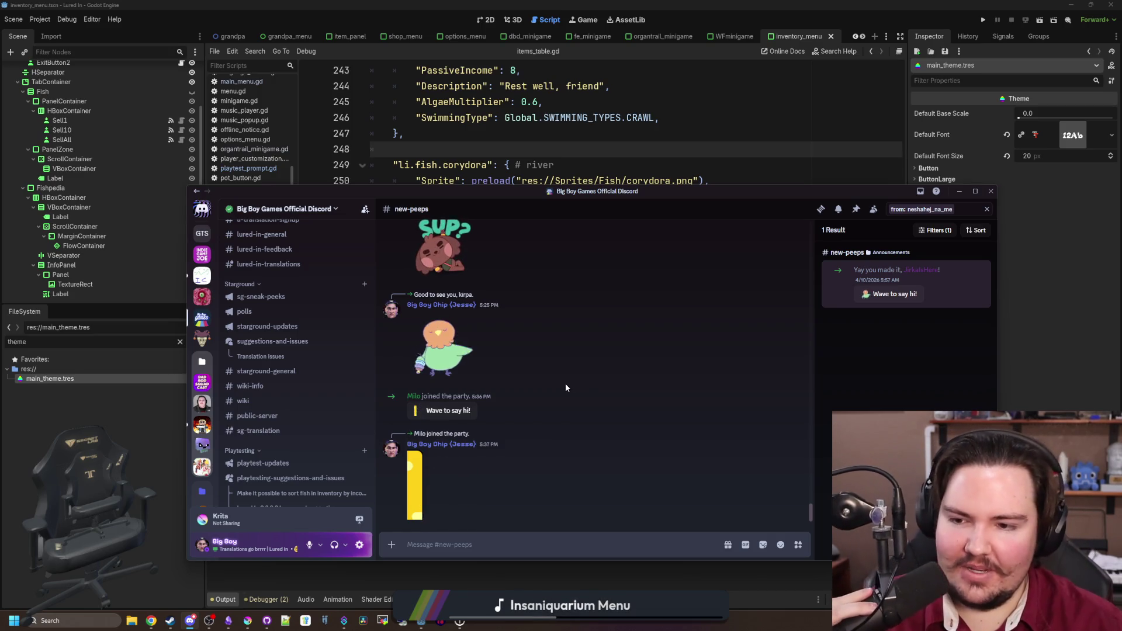
{"action": "scroll", "coordinate": [279, 376], "scroll_direction": "down", "scroll_amount": 4}
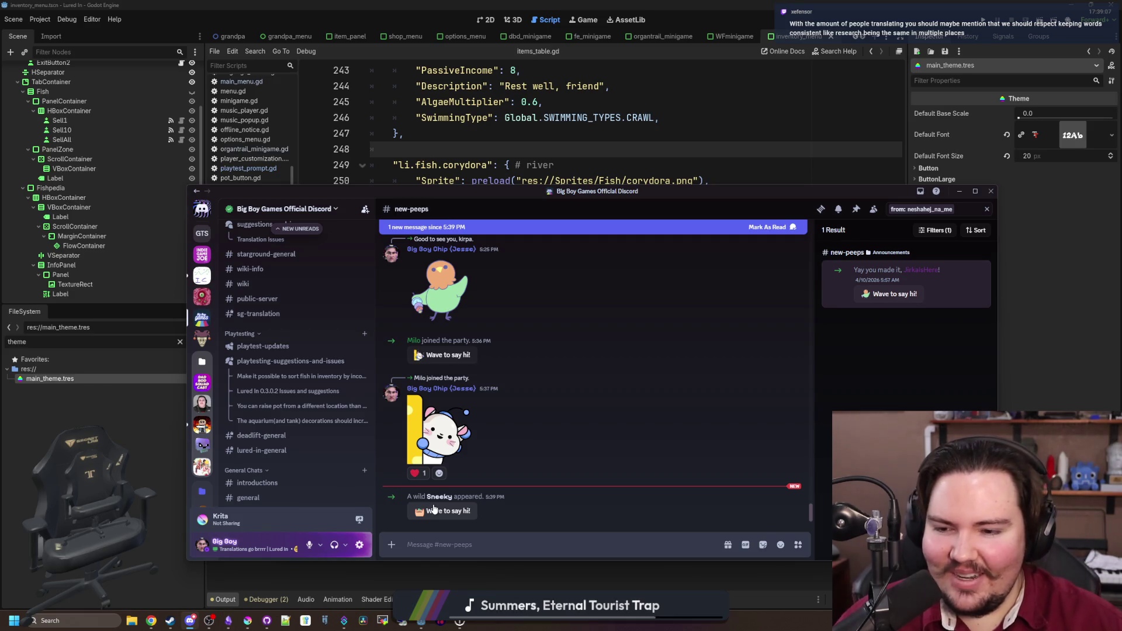
- Send a wave sticker to the next member-join notice in #new-peeps
{"action": "left_click", "coordinate": [430, 510]}
{"action": "scroll", "coordinate": [338, 450], "scroll_direction": "down", "scroll_amount": 10}
{"action": "scroll", "coordinate": [338, 449], "scroll_direction": "down", "scroll_amount": 2}
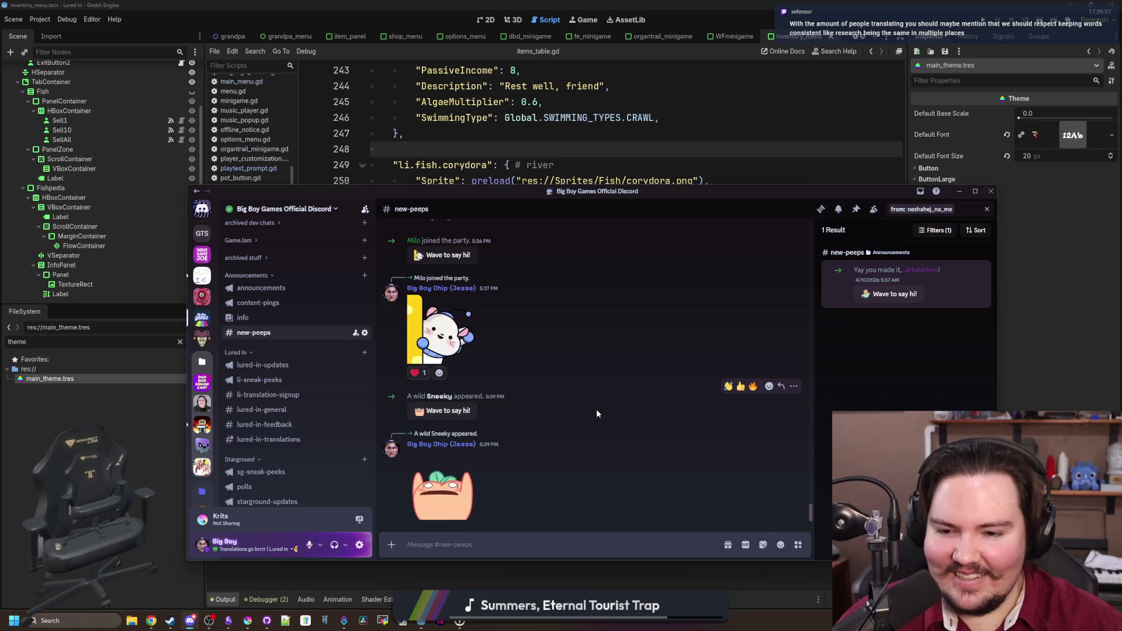
{"action": "scroll", "coordinate": [281, 328], "scroll_direction": "down", "scroll_amount": 2}
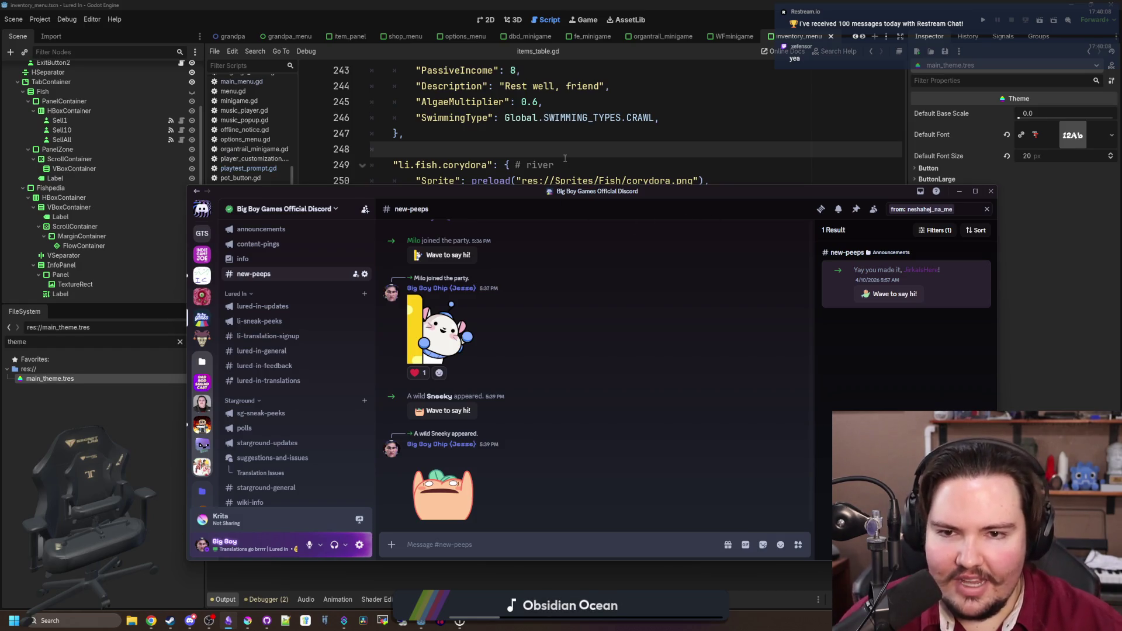
- Add a new blank line after the merge loop in _init of items_table.gd
{"action": "left_click", "coordinate": [581, 149]}
{"action": "scroll", "coordinate": [582, 150], "scroll_direction": "up", "scroll_amount": 20}
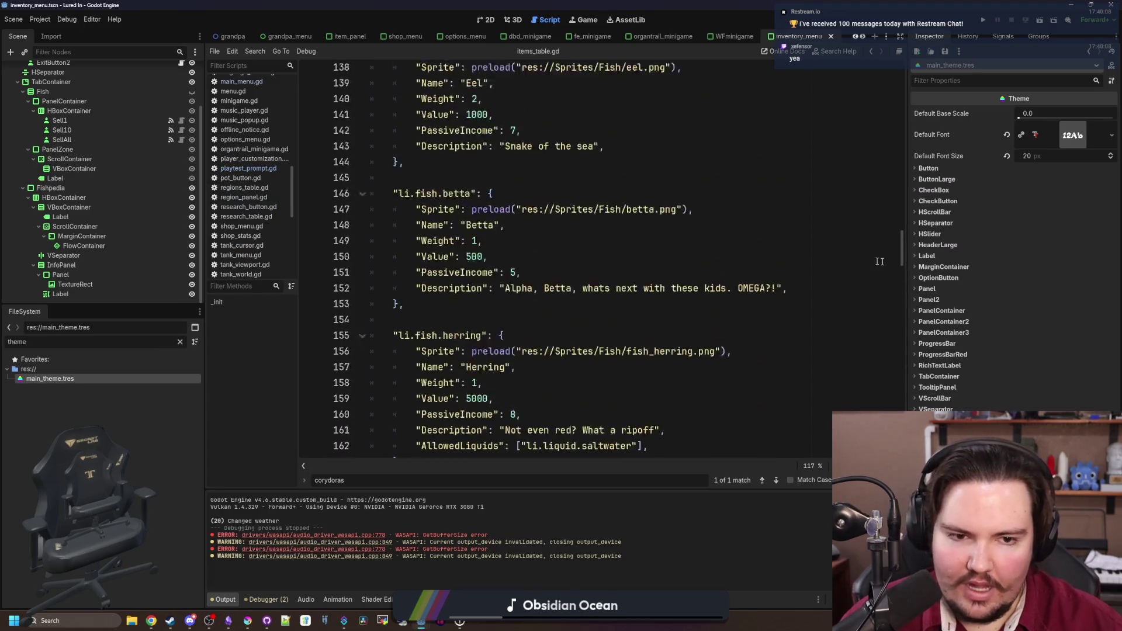
{"action": "scroll", "coordinate": [884, 255], "scroll_direction": "up", "scroll_amount": 20}
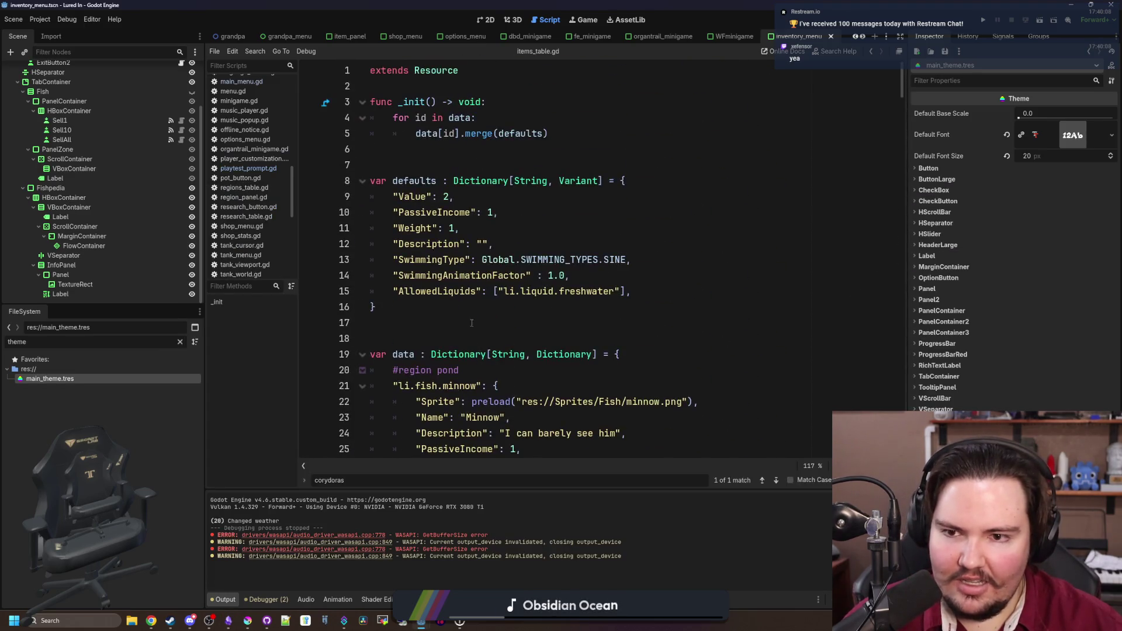
{"action": "left_click", "coordinate": [439, 154]}
{"action": "key", "text": "Return"}
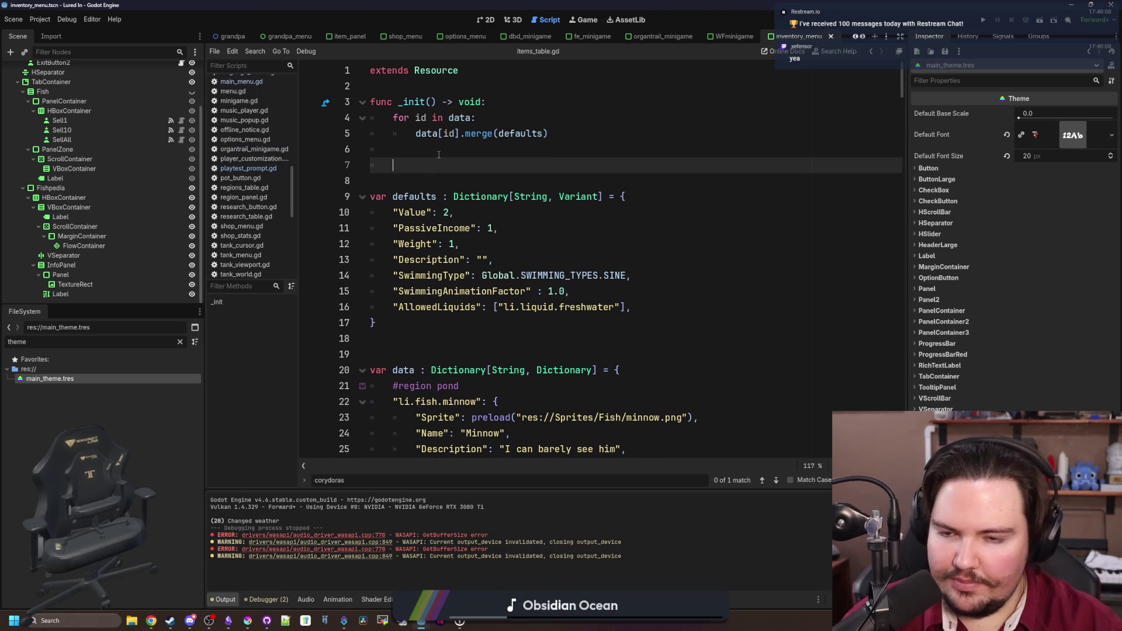
- Try typing an editor check (is_ed, esitor, .edito) on line 7, then erase it
{"action": "type", "text": "is_edi"}
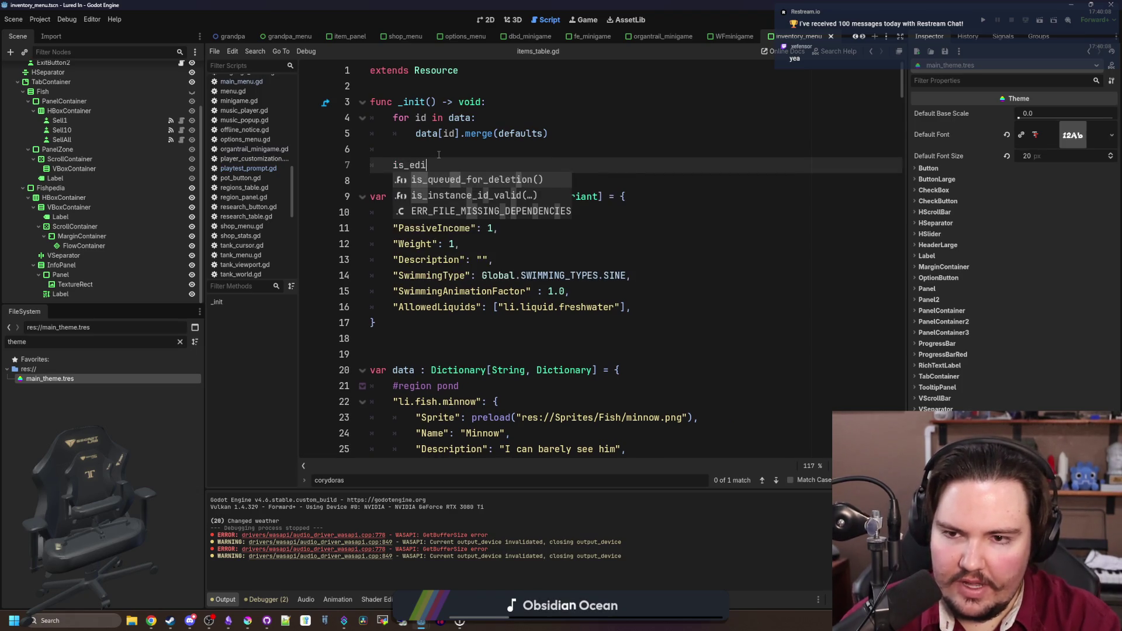
{"action": "key", "text": "BackSpace"}
{"action": "key", "text": "BackSpace"}
{"action": "key", "text": "BackSpace"}
{"action": "type", "text": "esitor"}
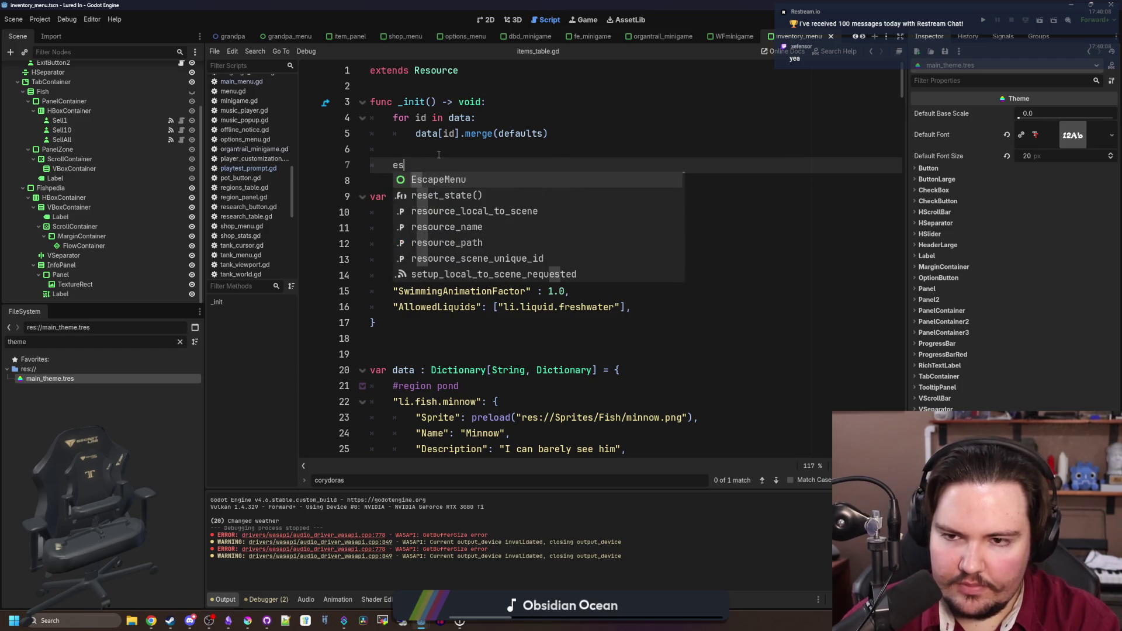
{"action": "key", "text": "BackSpace"}
{"action": "key", "text": "BackSpace"}
{"action": "key", "text": "BackSpace"}
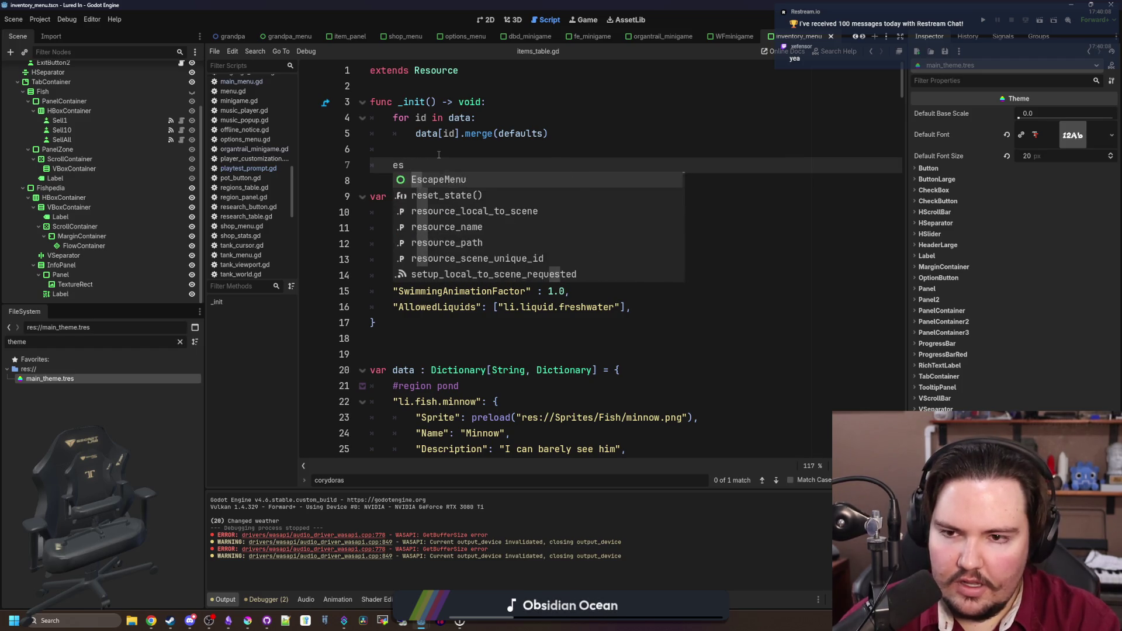
{"action": "type", "text": "OS.edito"}
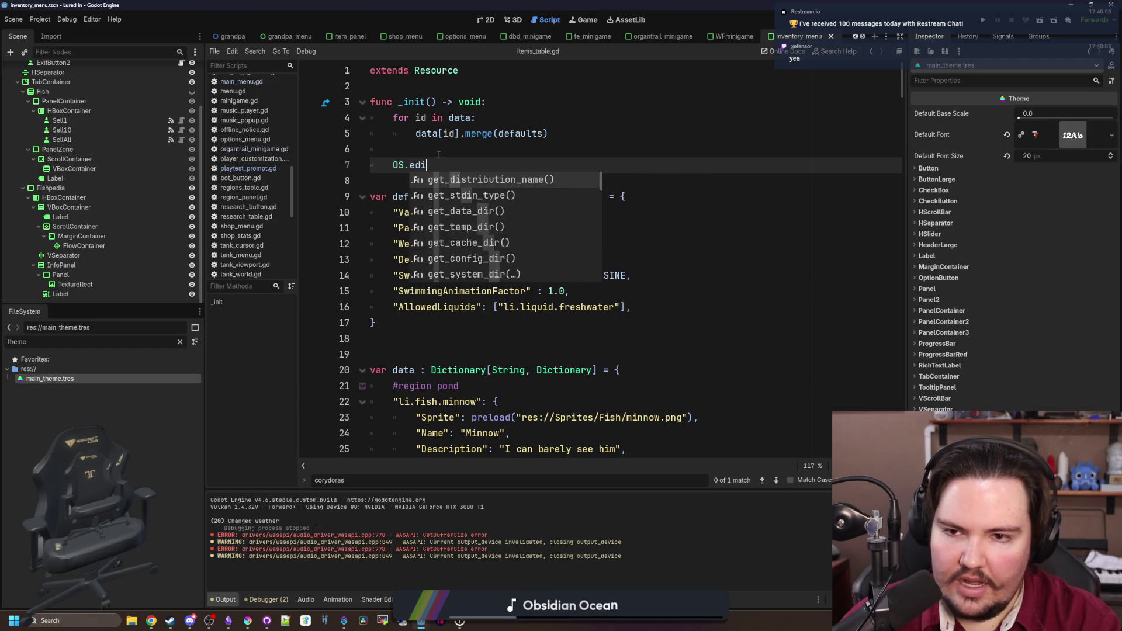
{"action": "key", "text": "BackSpace"}
{"action": "key", "text": "BackSpace"}
{"action": "key", "text": "BackSpace"}
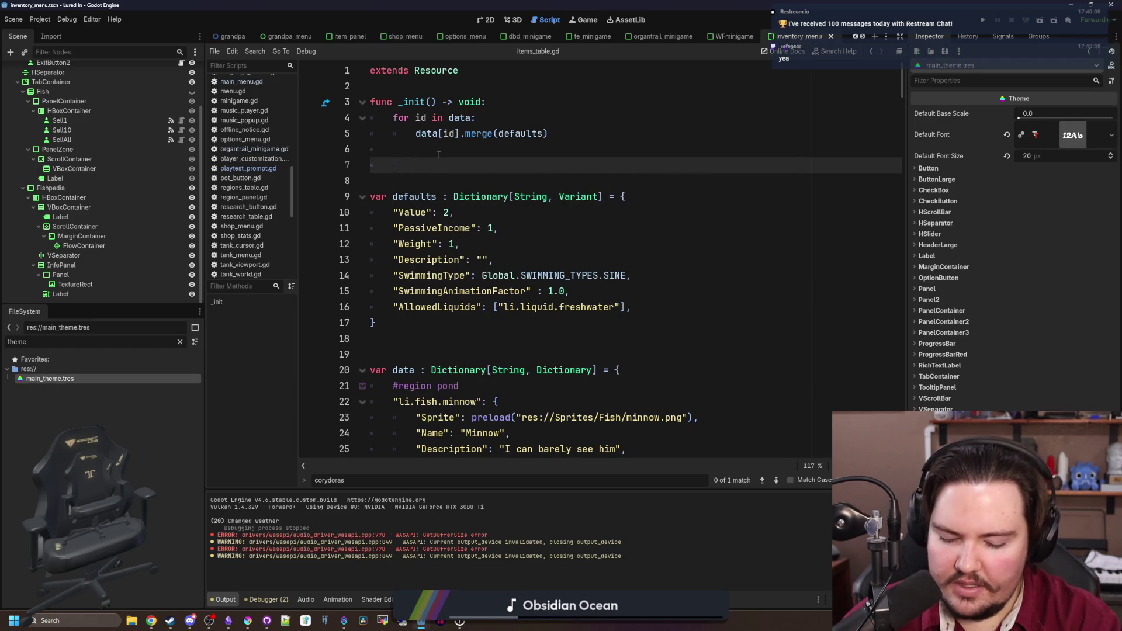
- Autocomplete ProjectSettings, then try 'editor', and delete everything, removing the leftover blank line
{"action": "type", "text": "Project"}
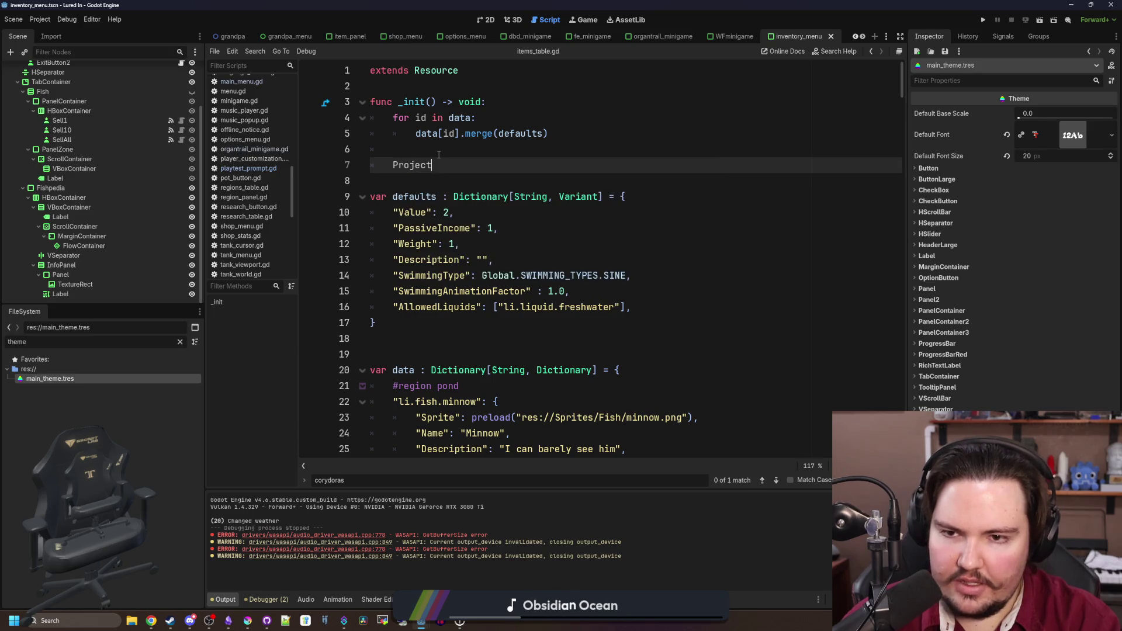
{"action": "type", "text": "Sett"}
{"action": "key", "text": "Return"}
{"action": "type", "text": ".edito"}
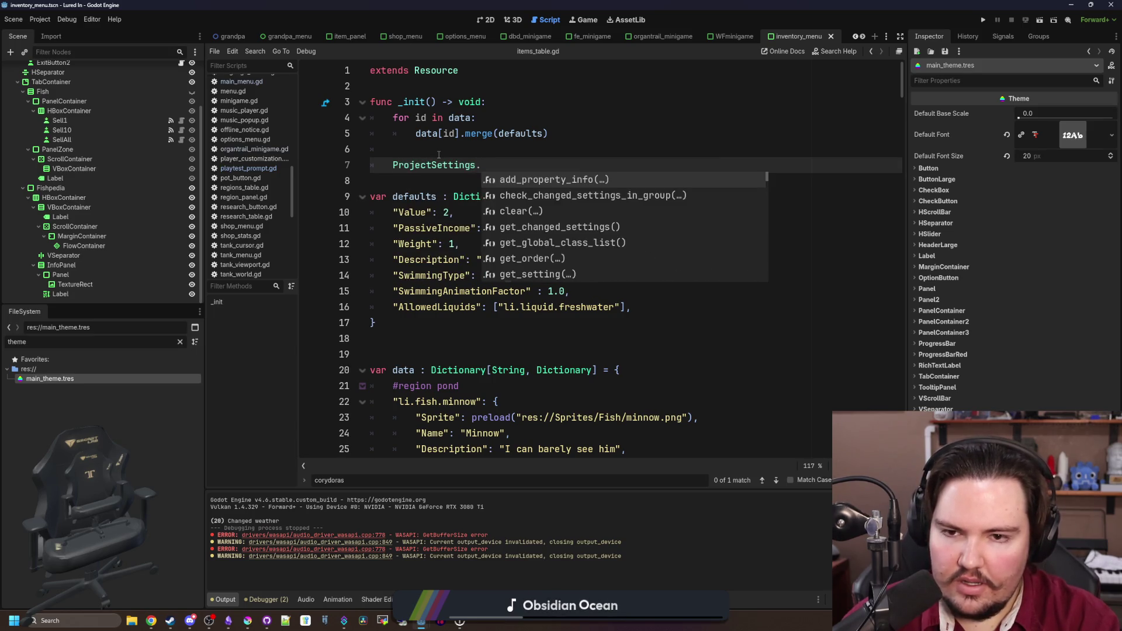
{"action": "key", "text": "BackSpace"}
{"action": "key", "text": "BackSpace"}
{"action": "key", "text": "BackSpace"}
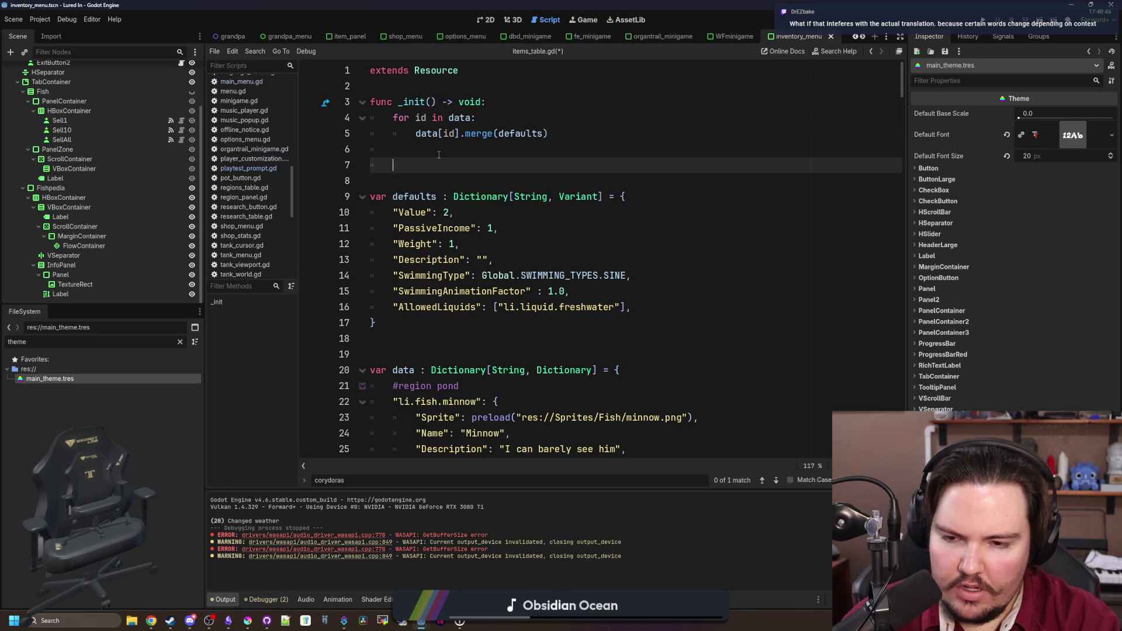
{"action": "type", "text": "editor"}
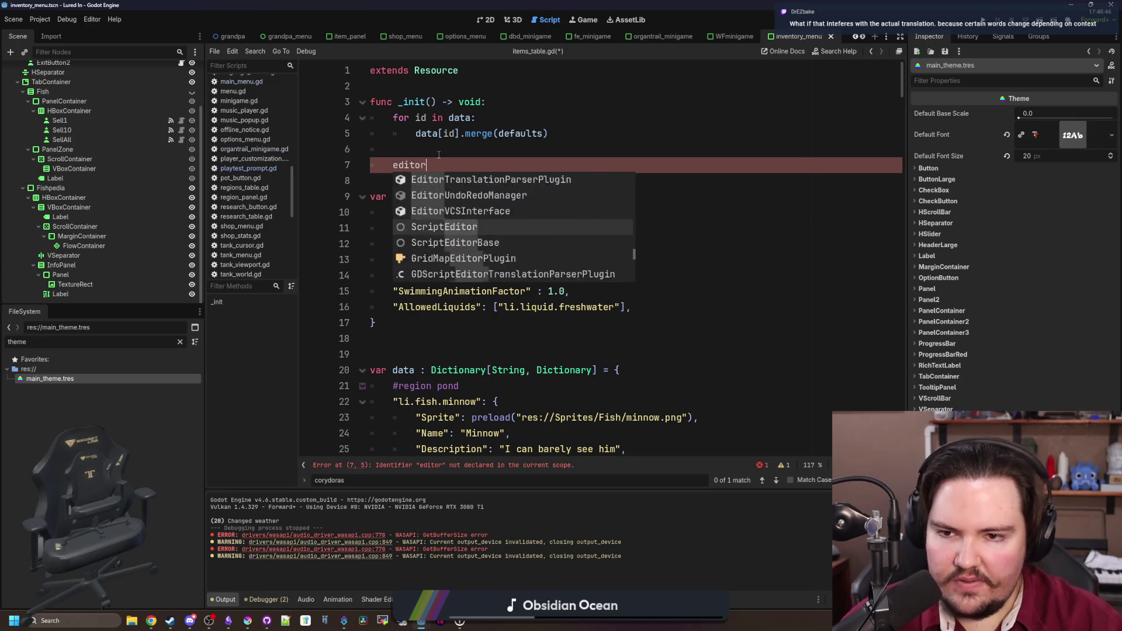
{"action": "key", "text": "Escape"}
{"action": "key", "text": "shift+Left"}
{"action": "key", "text": "shift+Left"}
{"action": "key", "text": "shift+Left"}
{"action": "key", "text": "BackSpace"}
{"action": "key", "text": "BackSpace"}
{"action": "left_click", "coordinate": [419, 162]}
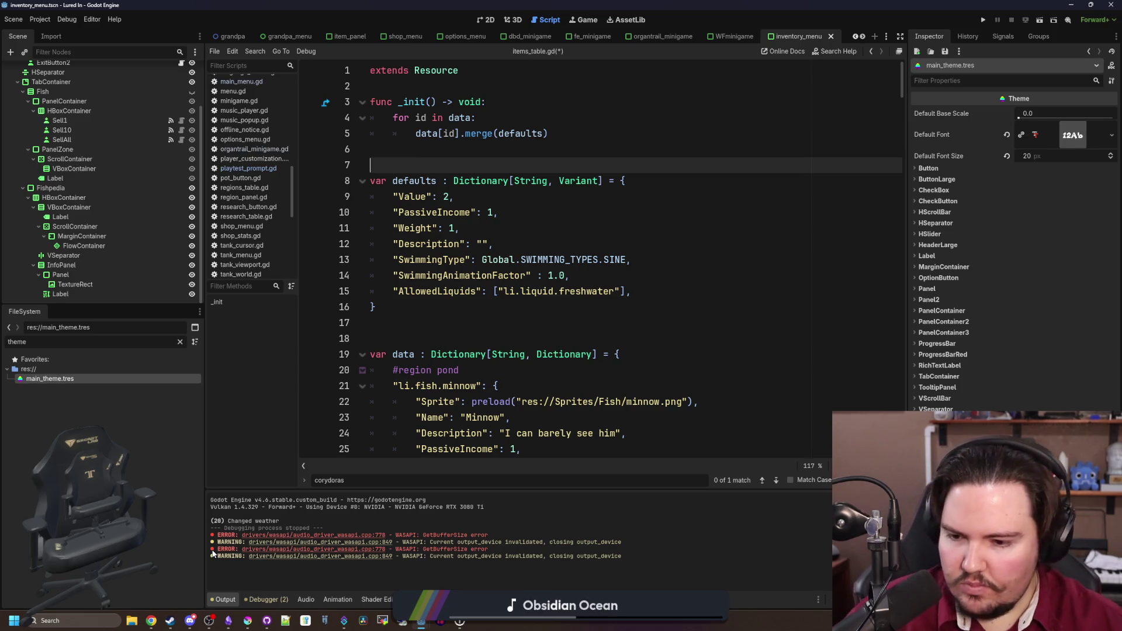
- Open Discord's #introductions channel and react with a wave to the newest introduction
{"action": "mouse_move", "coordinate": [202, 618]}
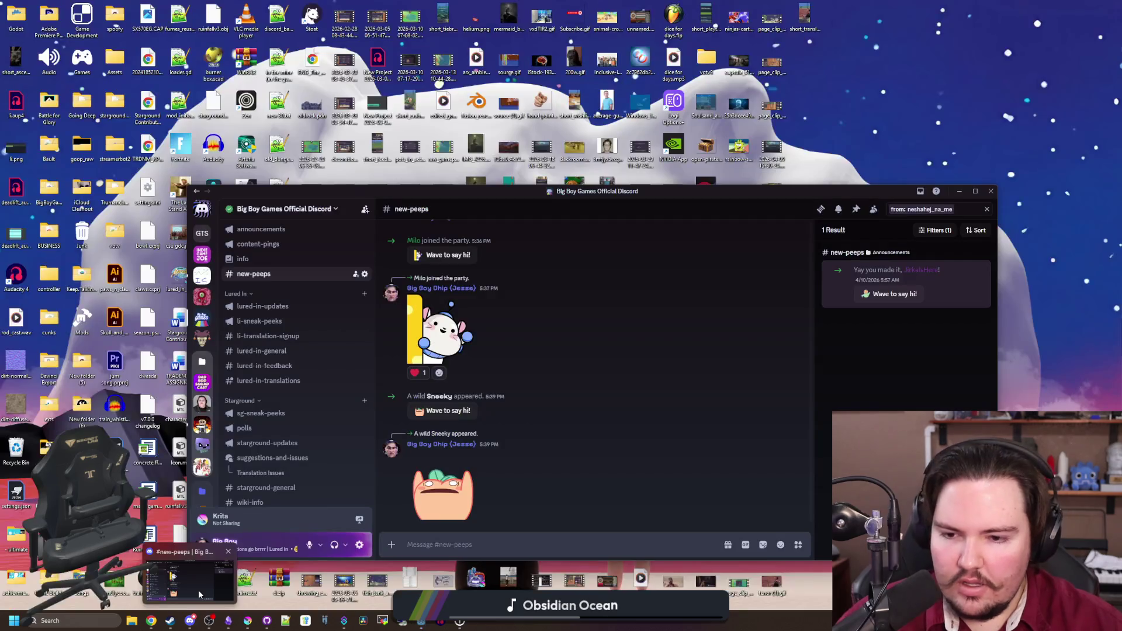
{"action": "left_click", "coordinate": [198, 590]}
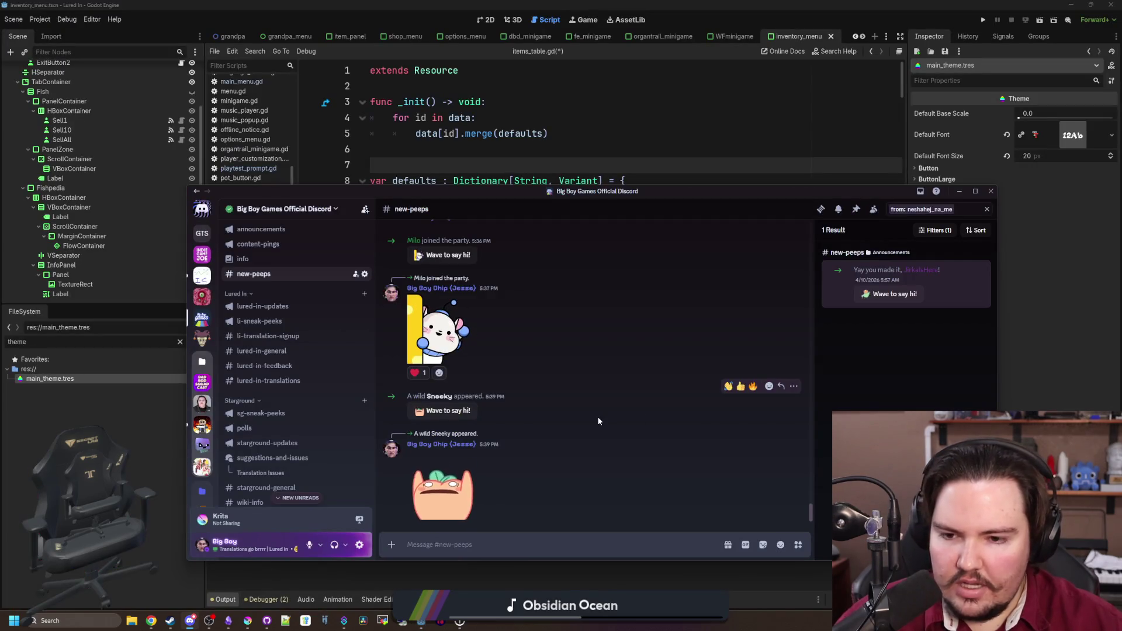
{"action": "scroll", "coordinate": [309, 401], "scroll_direction": "down", "scroll_amount": 10}
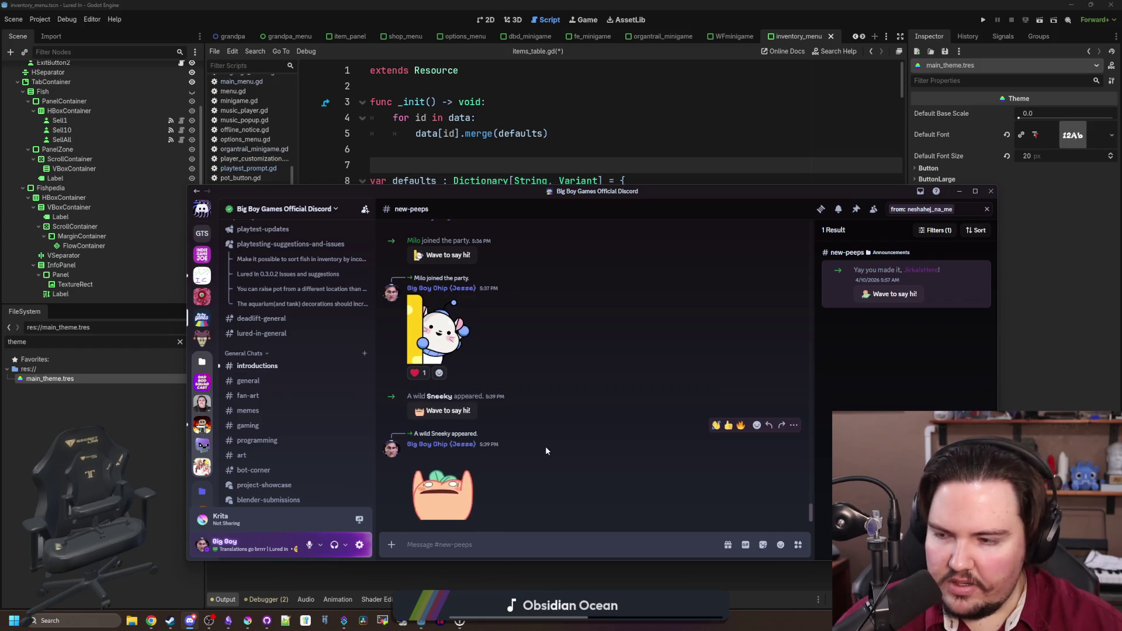
{"action": "left_click", "coordinate": [257, 366]}
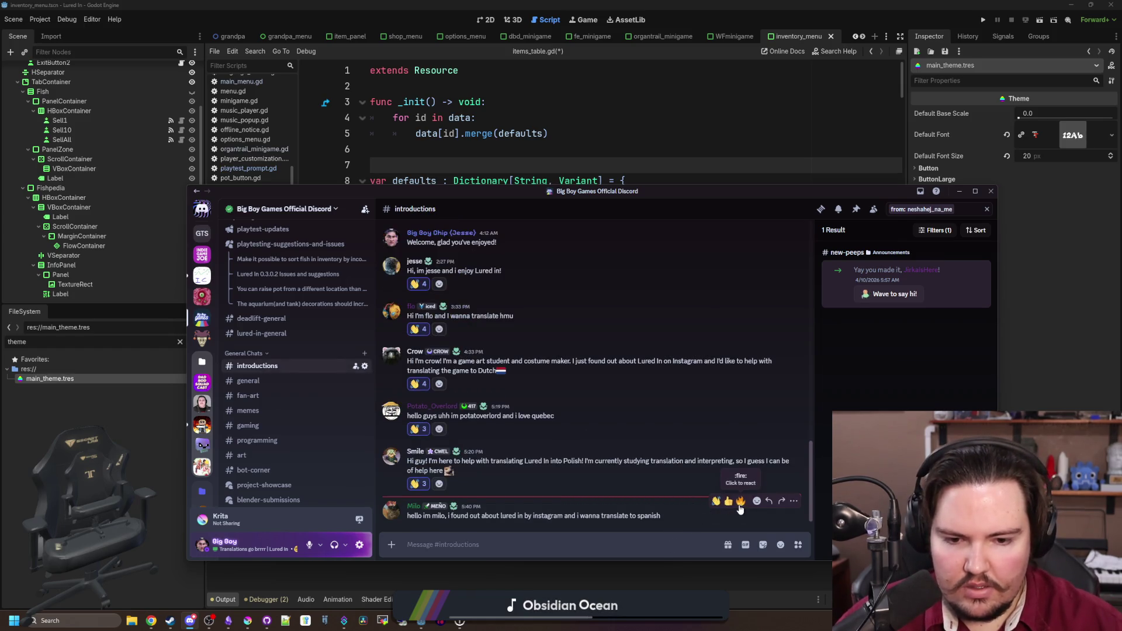
{"action": "left_click", "coordinate": [716, 502]}
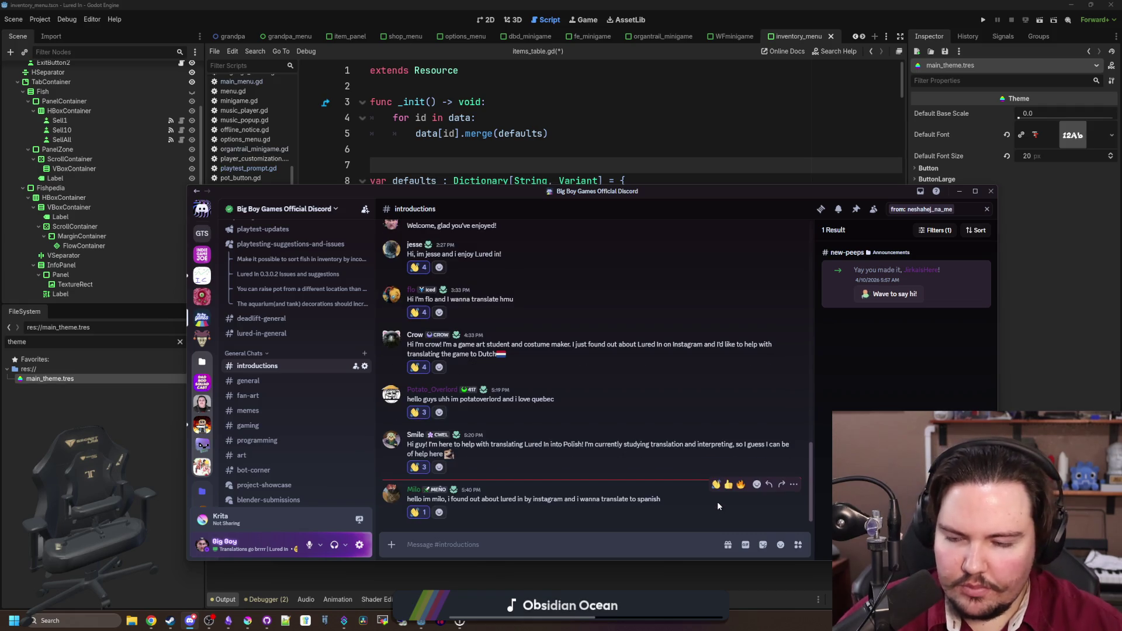
- Clear the Discord search and close its results
{"action": "key", "text": "alt+Tab"}
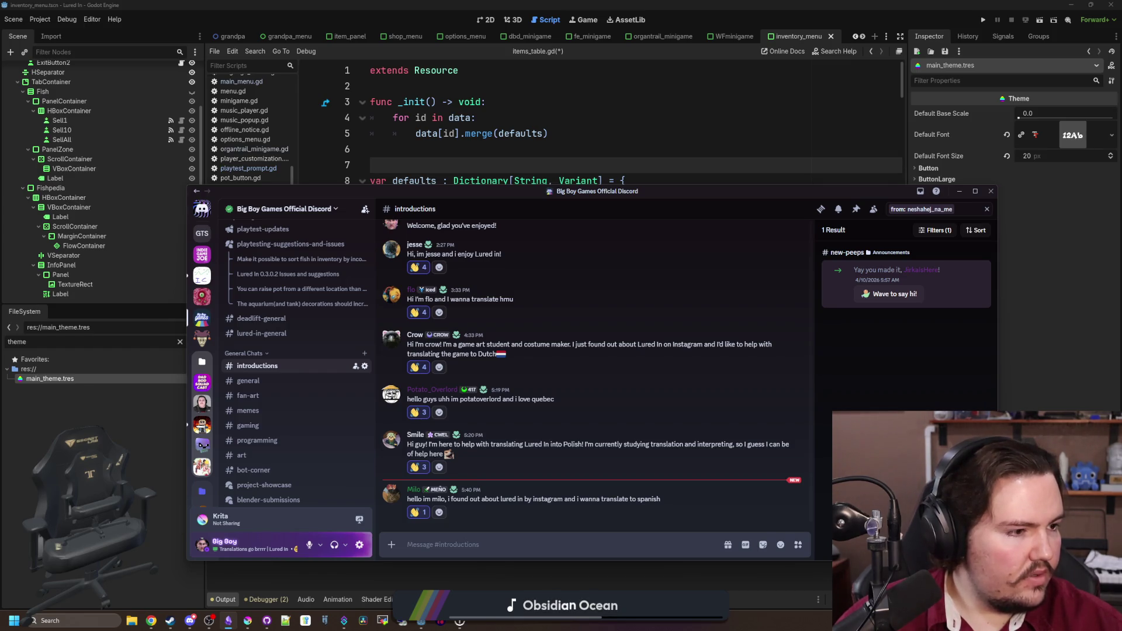
{"action": "key", "text": "alt+Tab"}
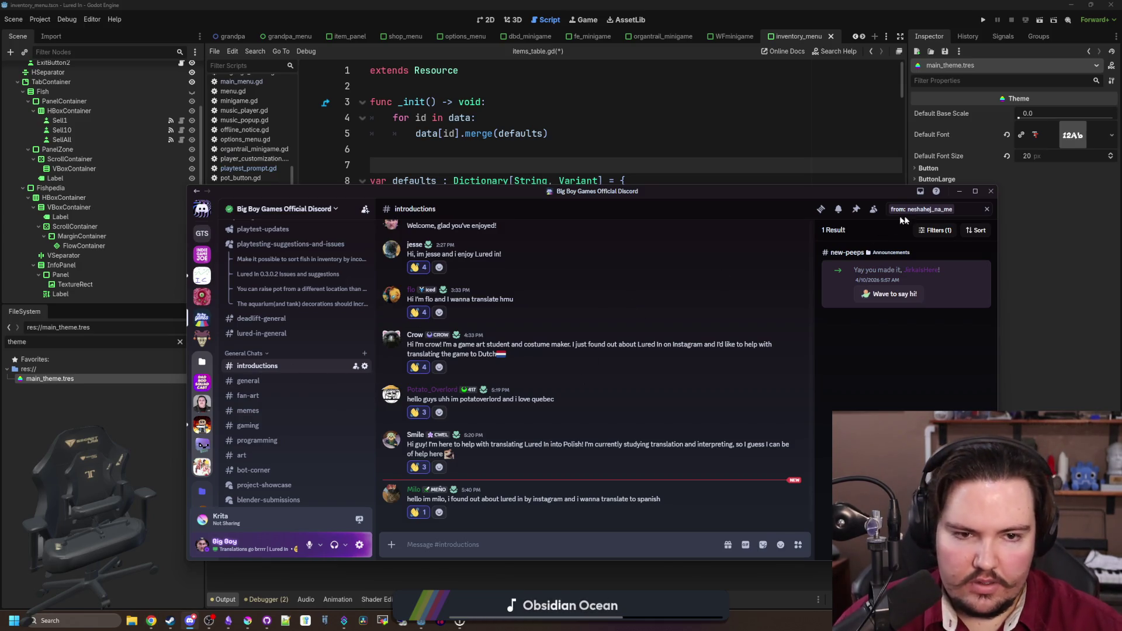
{"action": "left_click", "coordinate": [988, 209]}
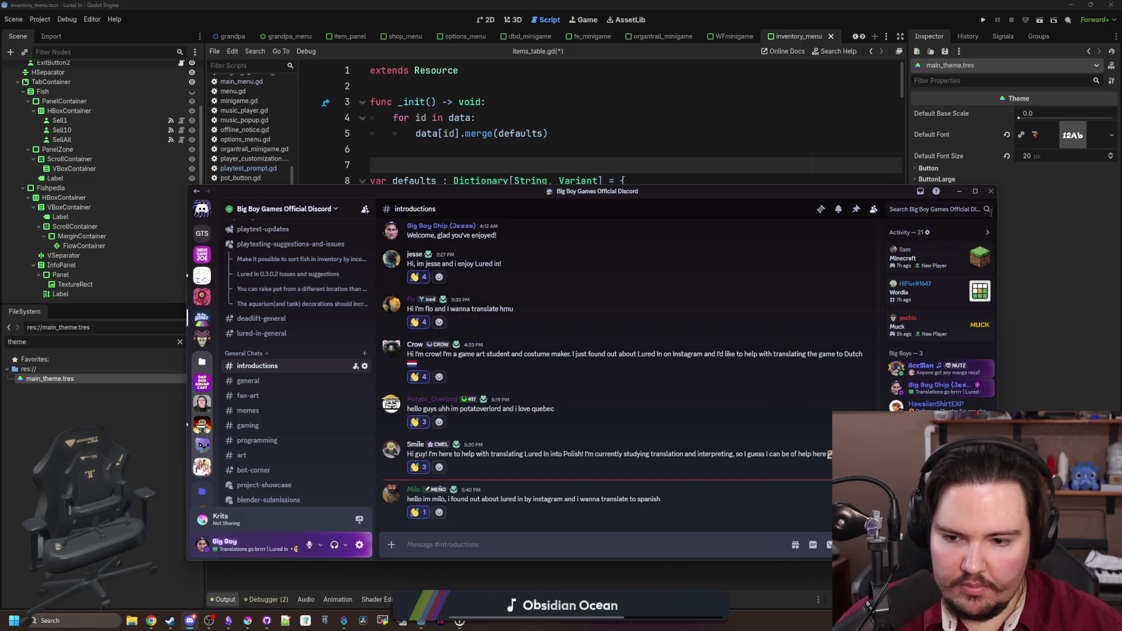
- Check a member's assignable roles without adding any, then open a new Chrome window
{"action": "left_click", "coordinate": [414, 445]}
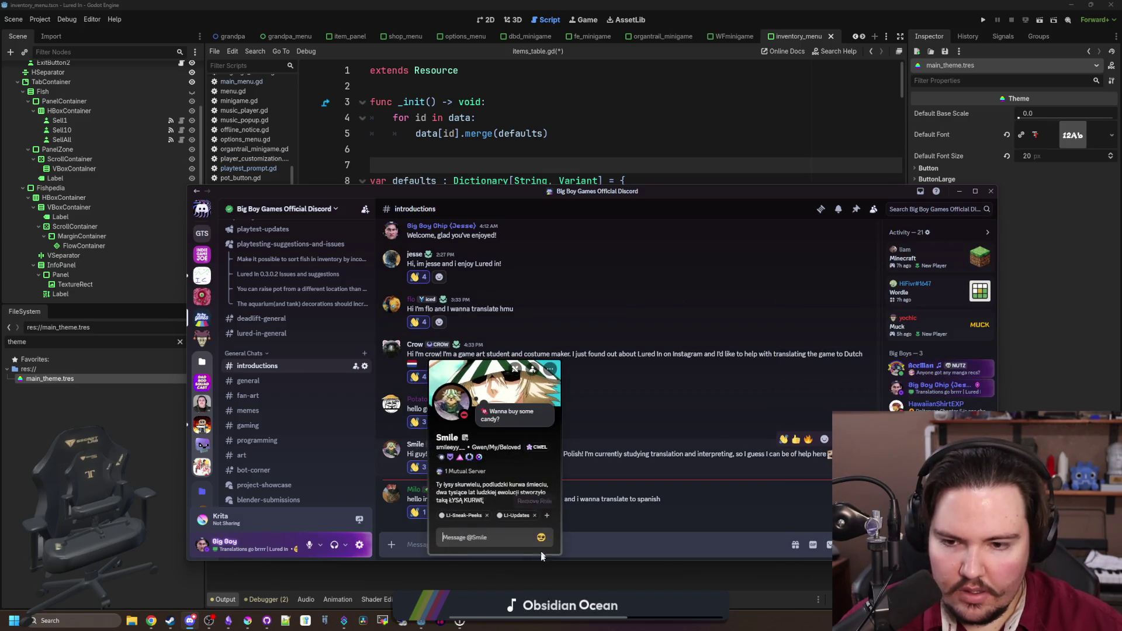
{"action": "left_click", "coordinate": [548, 516]}
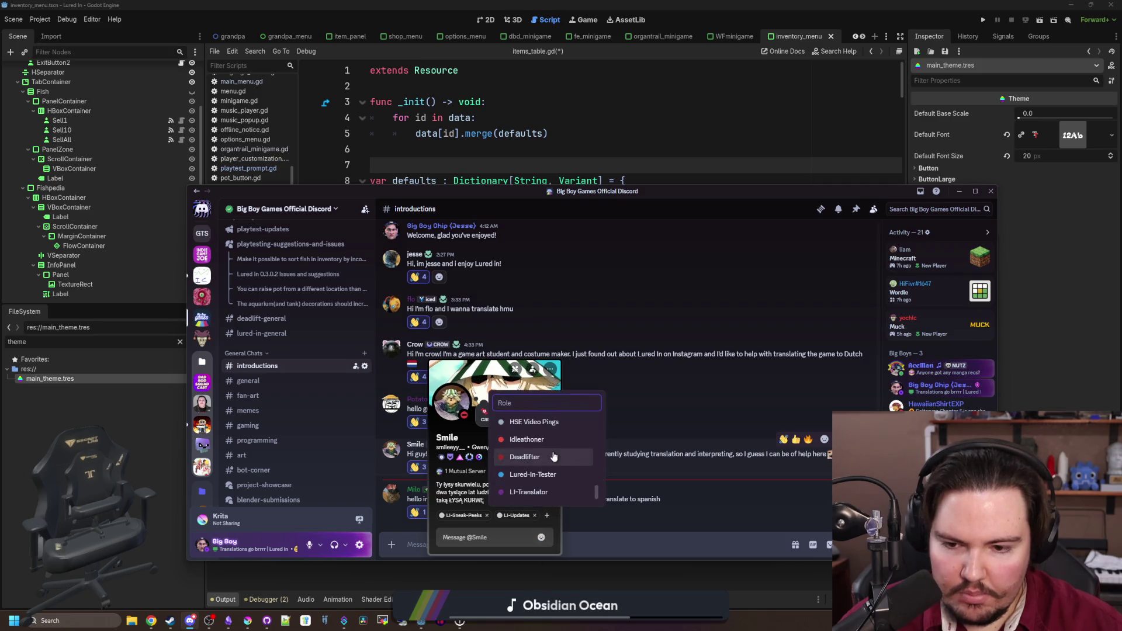
{"action": "key", "text": "Escape"}
{"action": "left_click", "coordinate": [636, 410]}
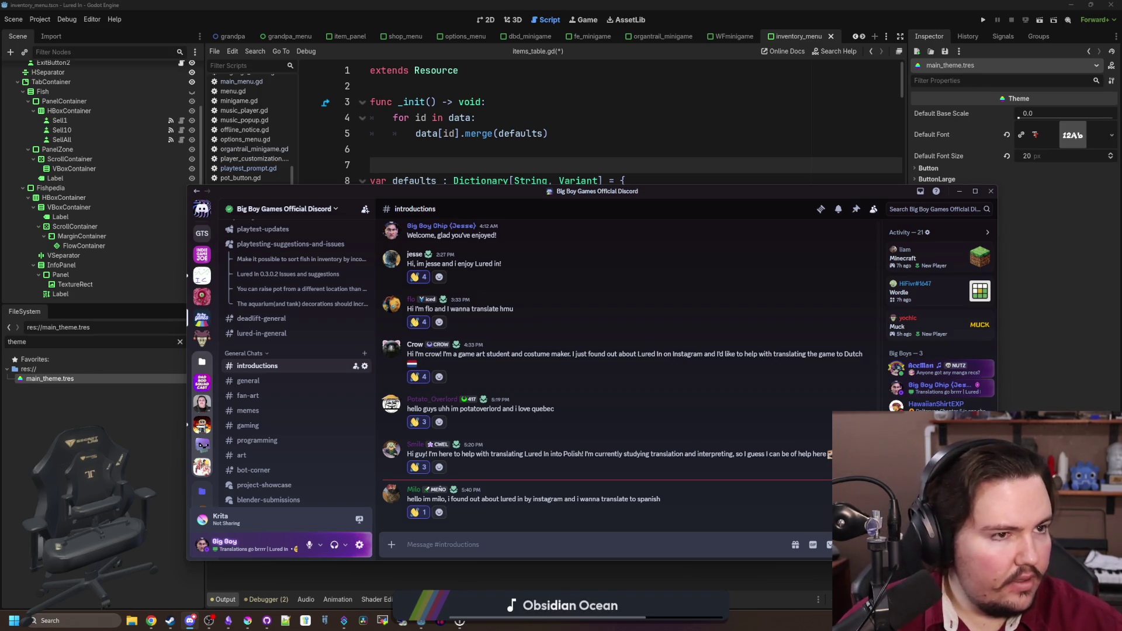
{"action": "key", "text": "super+2"}
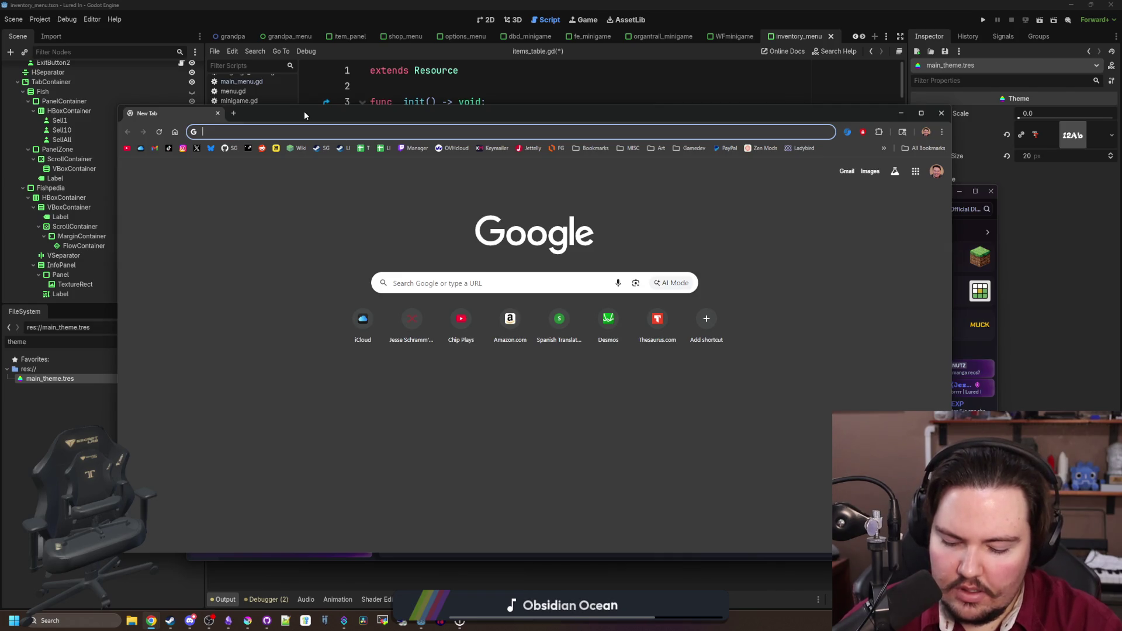
- Search the web for 'godot locales' and open the Godot docs Locale codes page
{"action": "type", "text": "godot locales"}
{"action": "key", "text": "Return"}
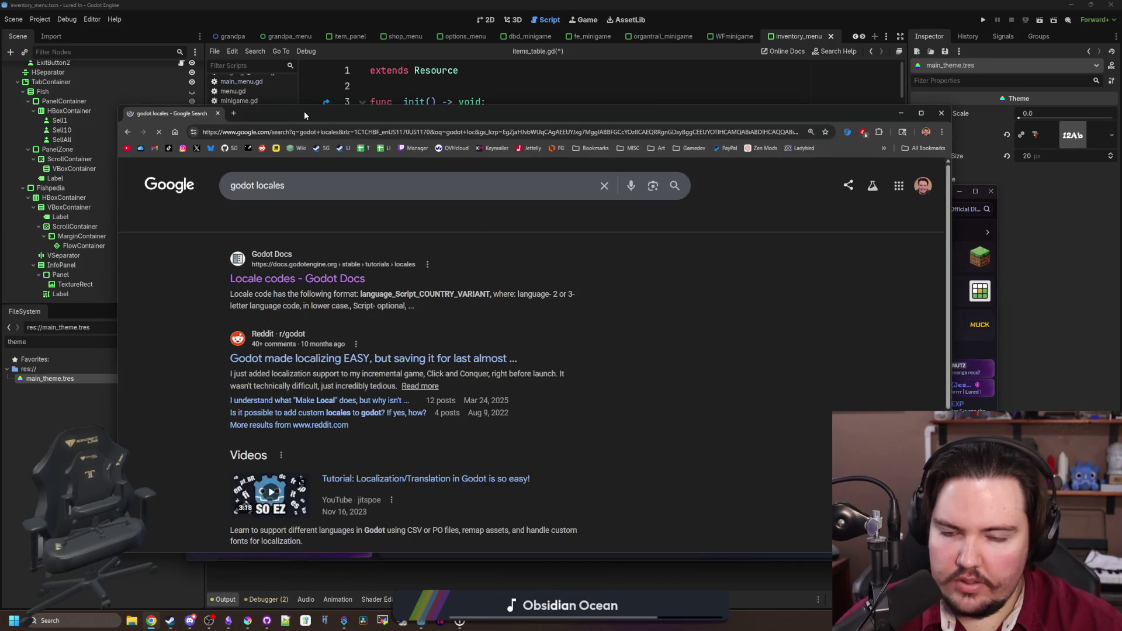
{"action": "left_click", "coordinate": [270, 287]}
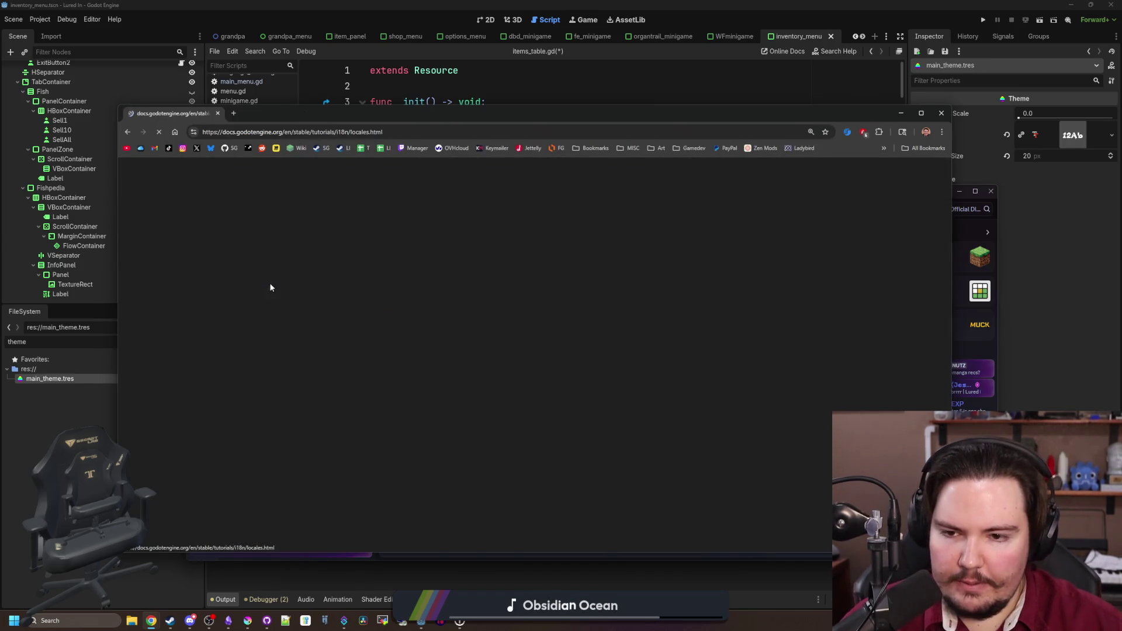
{"action": "scroll", "coordinate": [544, 333], "scroll_direction": "down", "scroll_amount": 6}
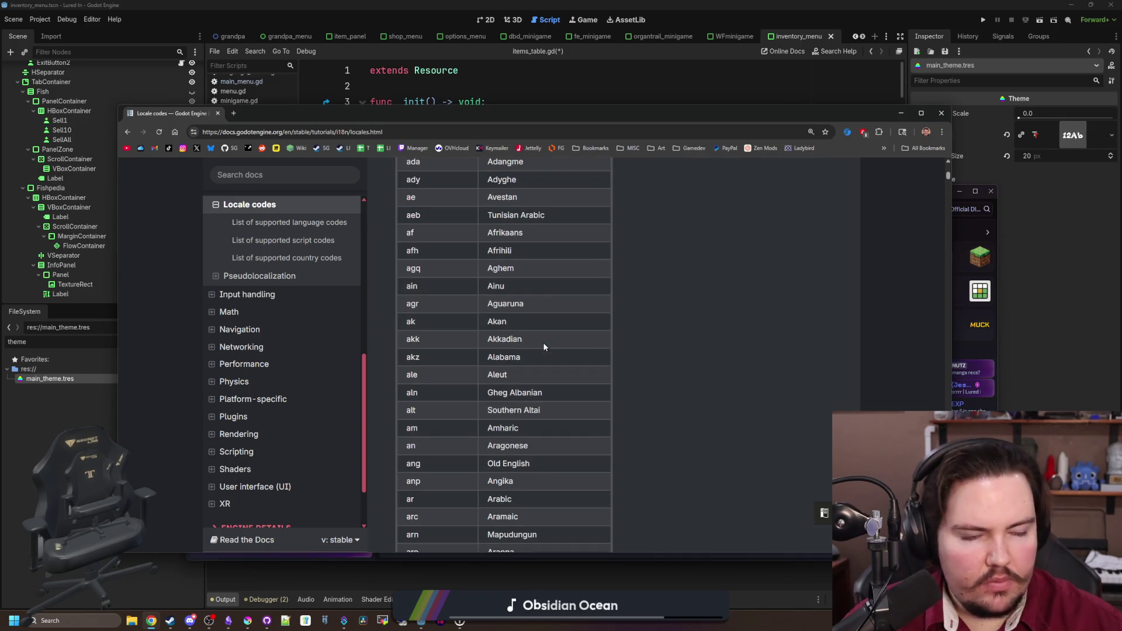
{"action": "scroll", "coordinate": [544, 345], "scroll_direction": "down", "scroll_amount": 5}
- Find pt, latin, american and spanish on the locale codes page
{"action": "key", "text": "ctrl+f"}
{"action": "type", "text": "pt"}
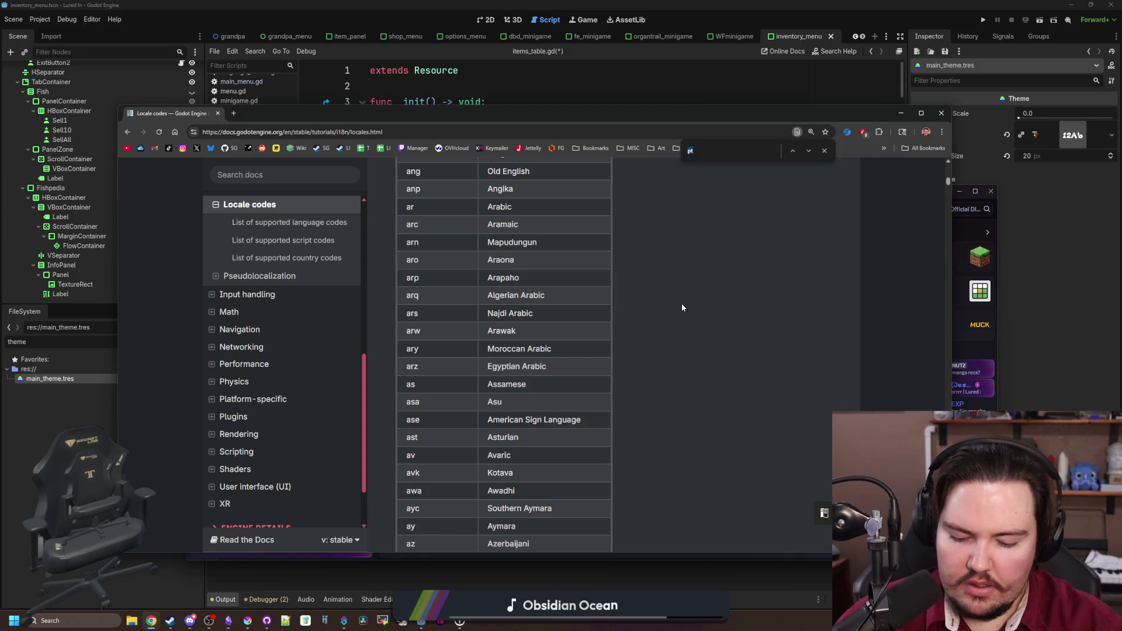
{"action": "key", "text": "BackSpace"}
{"action": "key", "text": "BackSpace"}
{"action": "type", "text": "latin"}
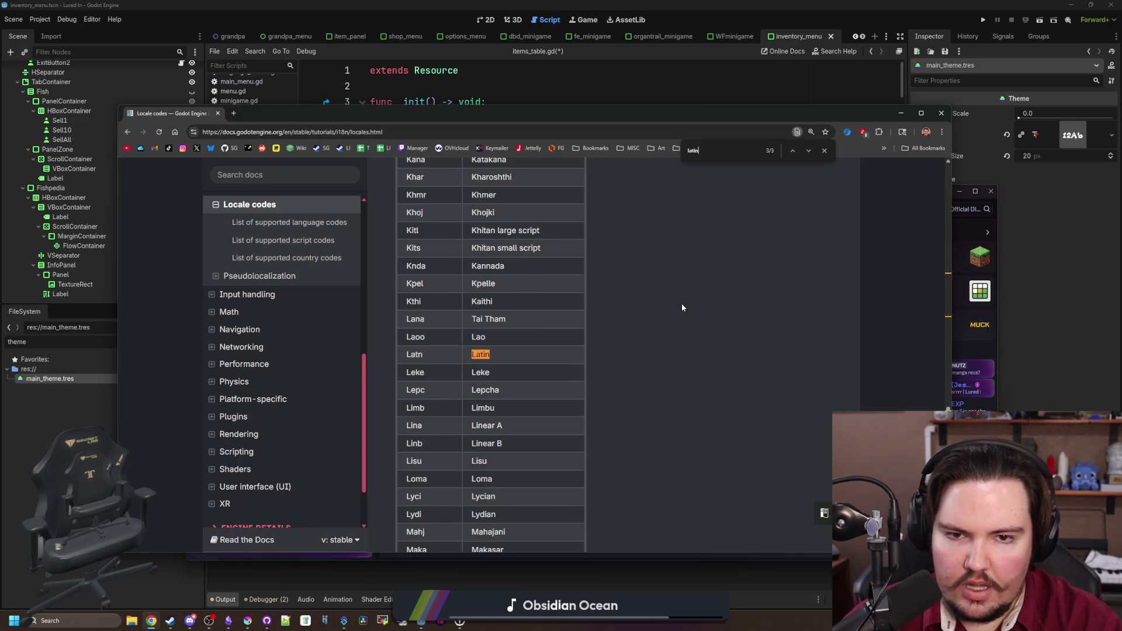
{"action": "key", "text": "Return"}
{"action": "key", "text": "BackSpace"}
{"action": "key", "text": "BackSpace"}
{"action": "key", "text": "BackSpace"}
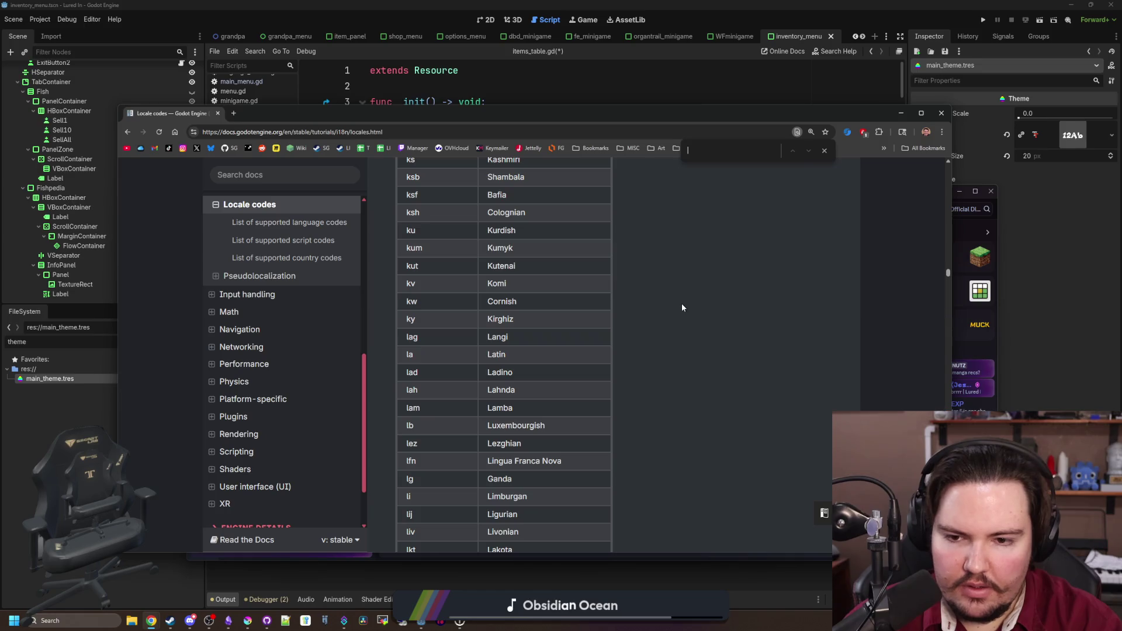
{"action": "type", "text": "american"}
{"action": "key", "text": "BackSpace"}
{"action": "key", "text": "BackSpace"}
{"action": "key", "text": "BackSpace"}
{"action": "type", "text": "spanish"}
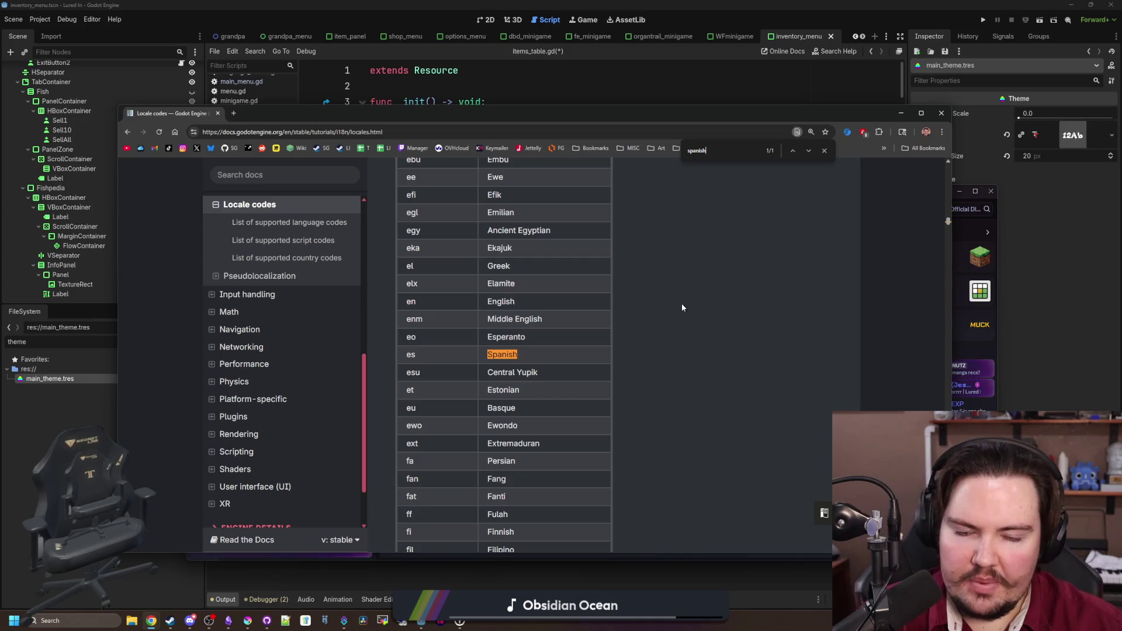
- Browse the codes table and search for argentina, then step through the latin matches
{"action": "scroll", "coordinate": [493, 346], "scroll_direction": "down", "scroll_amount": 10}
{"action": "scroll", "coordinate": [493, 346], "scroll_direction": "up", "scroll_amount": 10}
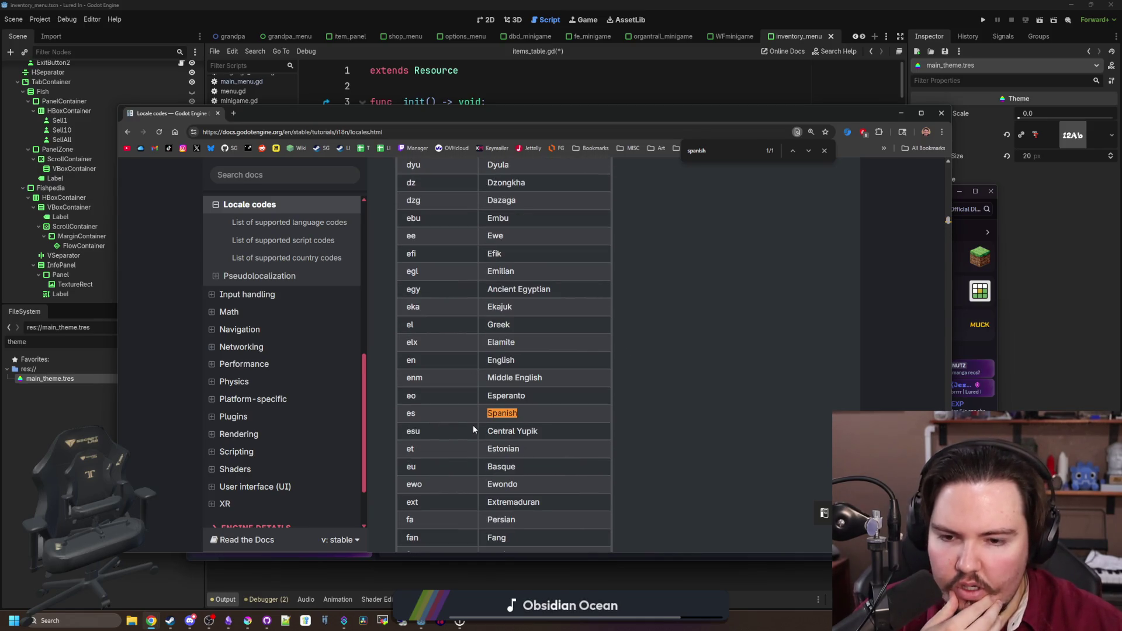
{"action": "scroll", "coordinate": [519, 395], "scroll_direction": "down", "scroll_amount": 20}
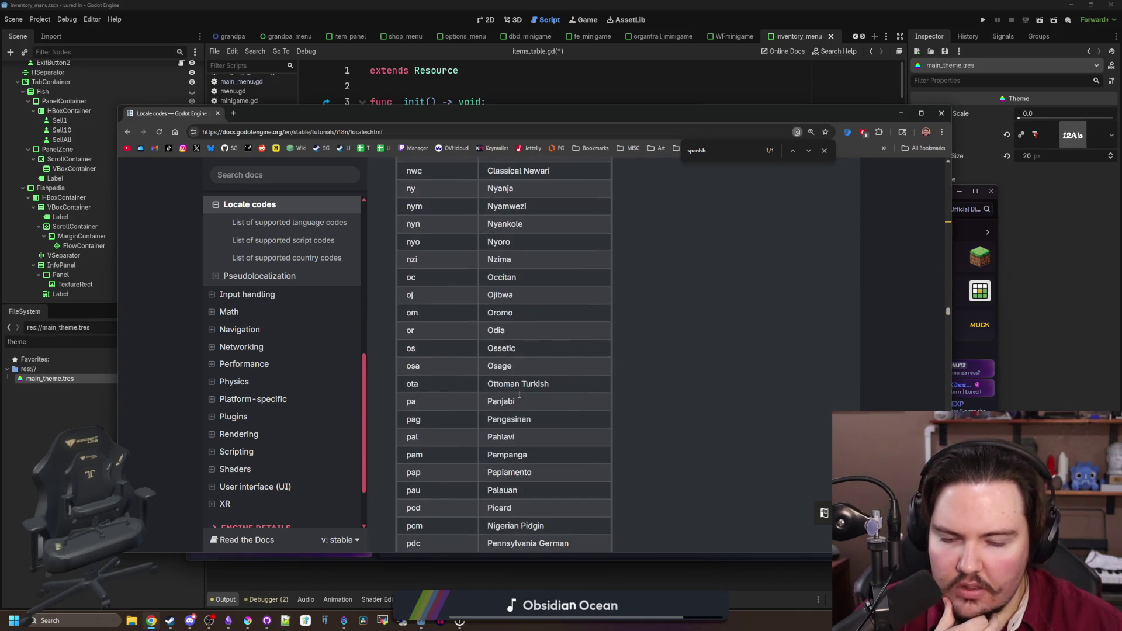
{"action": "scroll", "coordinate": [681, 234], "scroll_direction": "up", "scroll_amount": 5}
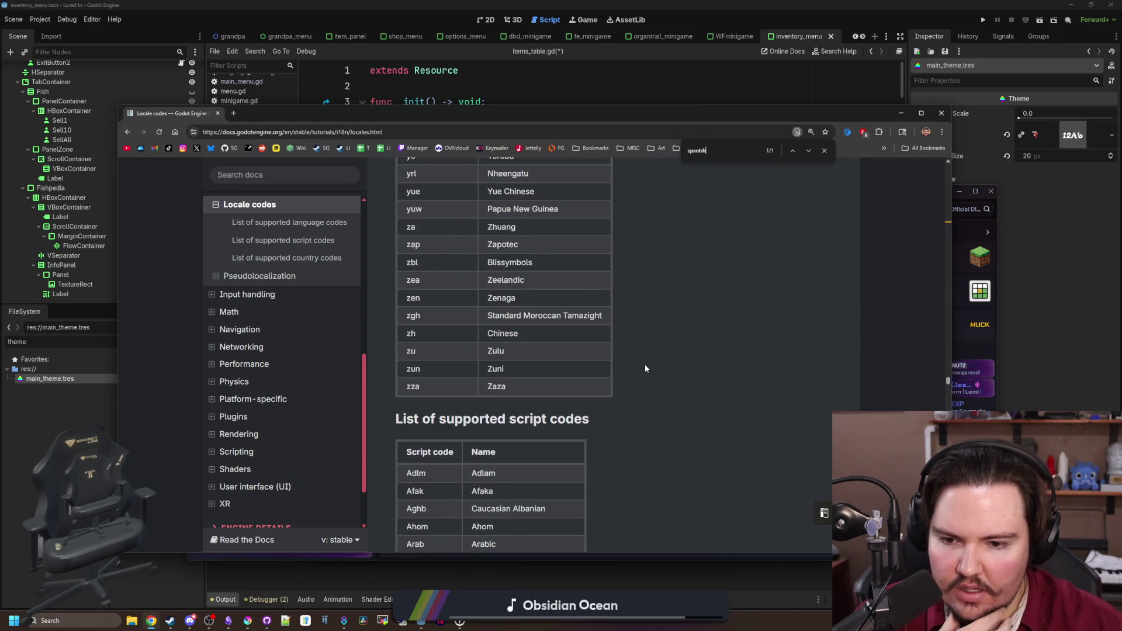
{"action": "scroll", "coordinate": [644, 364], "scroll_direction": "down", "scroll_amount": 4}
{"action": "scroll", "coordinate": [645, 368], "scroll_direction": "down", "scroll_amount": 20}
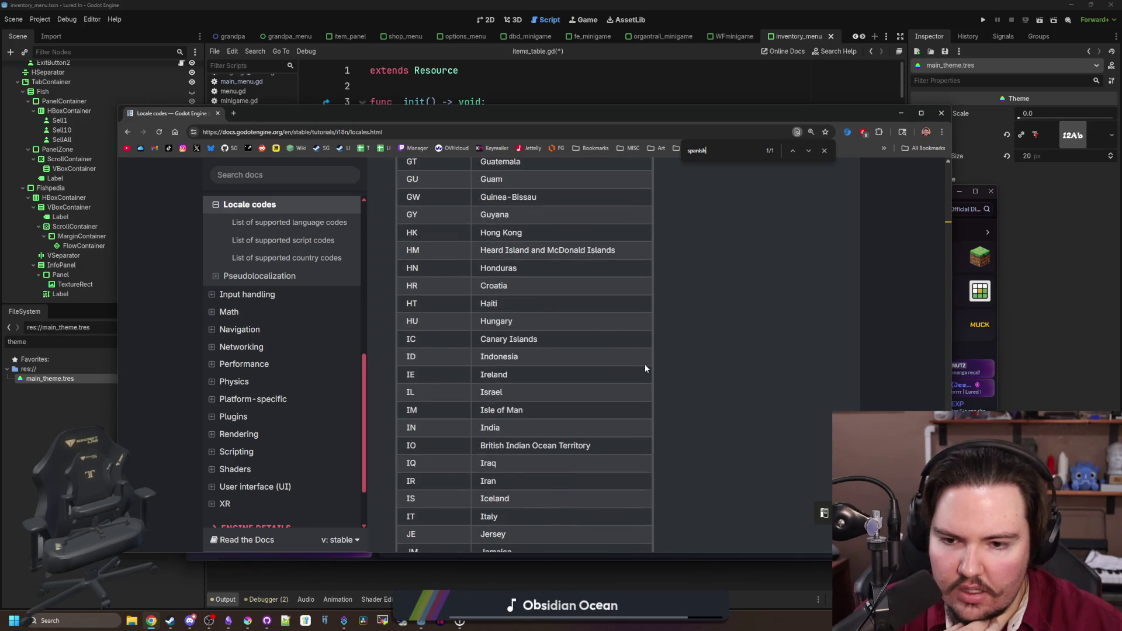
{"action": "scroll", "coordinate": [645, 368], "scroll_direction": "up", "scroll_amount": 20}
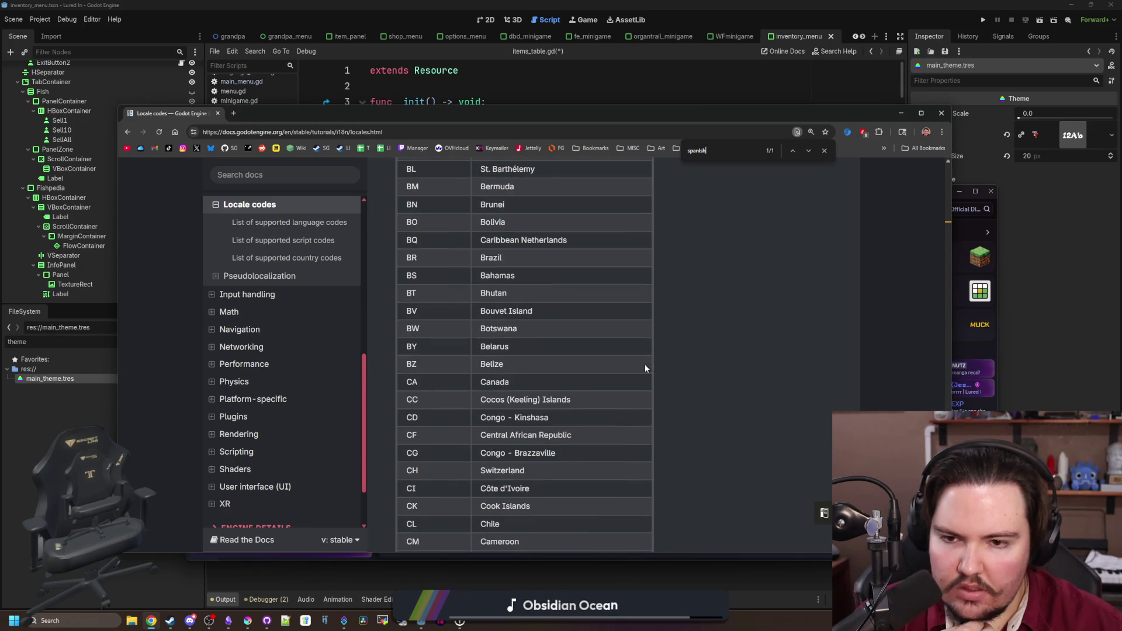
{"action": "scroll", "coordinate": [646, 369], "scroll_direction": "up", "scroll_amount": 7}
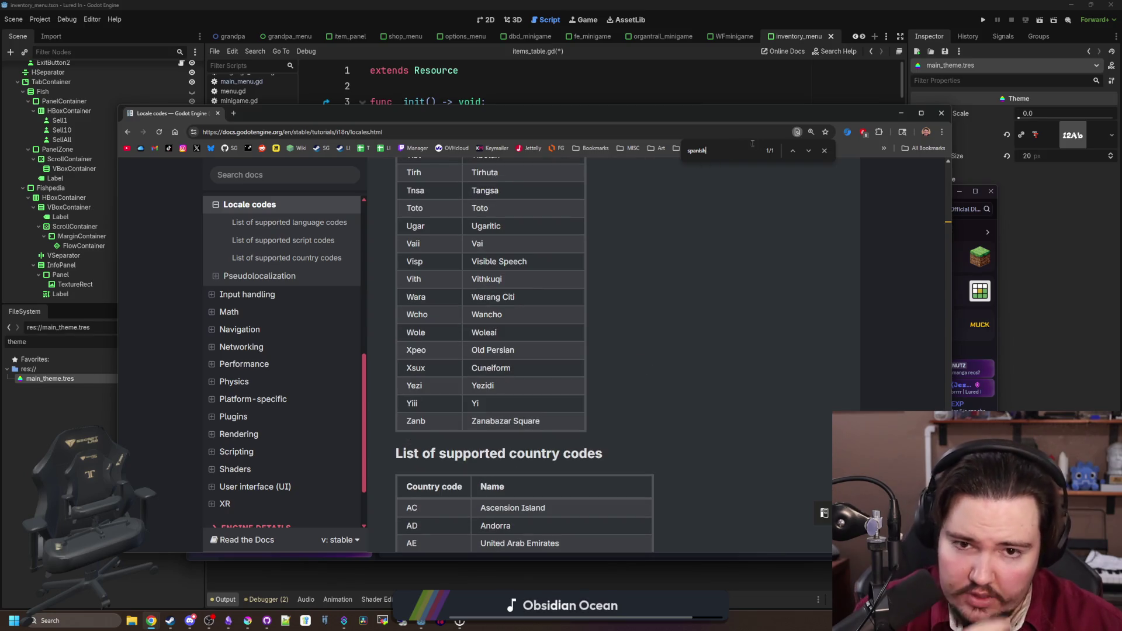
{"action": "type", "text": "arg"}
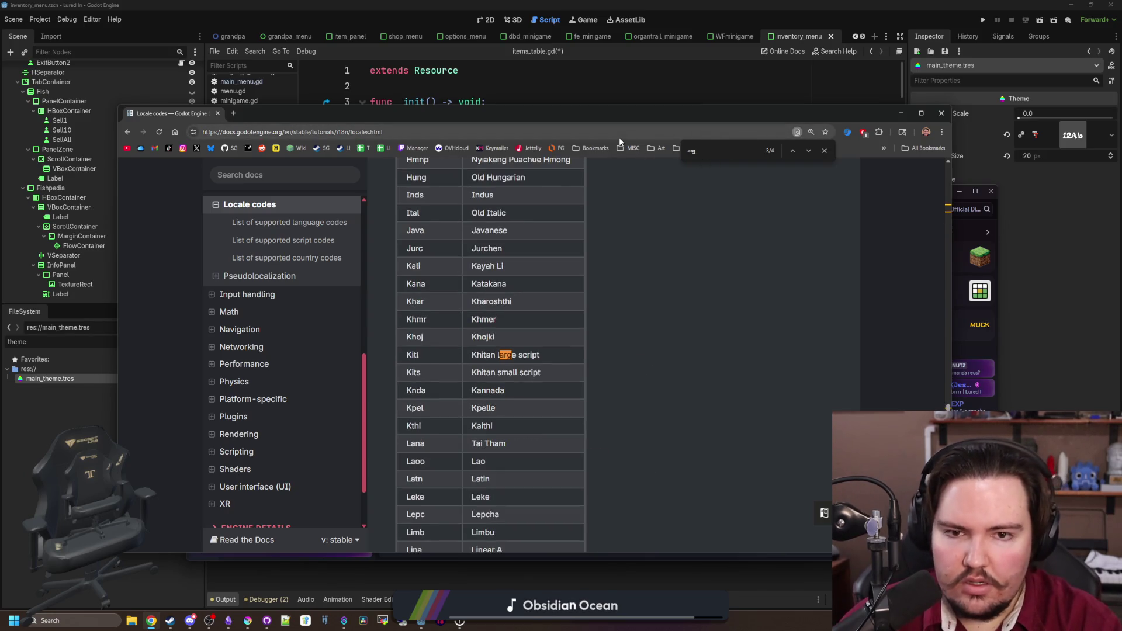
{"action": "type", "text": "entina"}
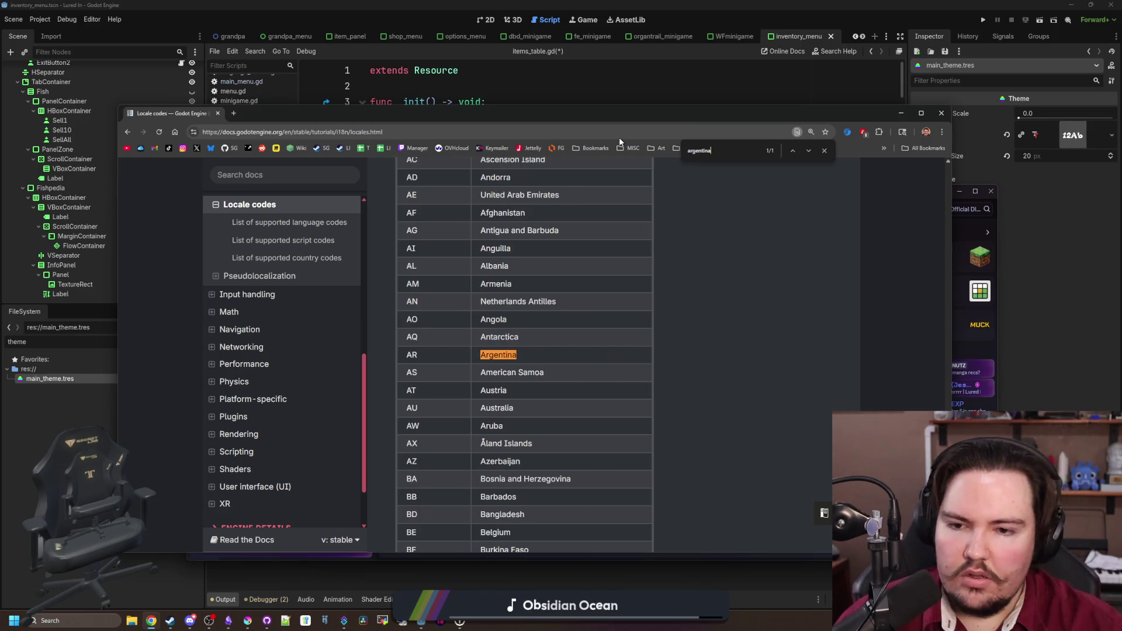
{"action": "key", "text": "ctrl+a"}
{"action": "type", "text": "latin"}
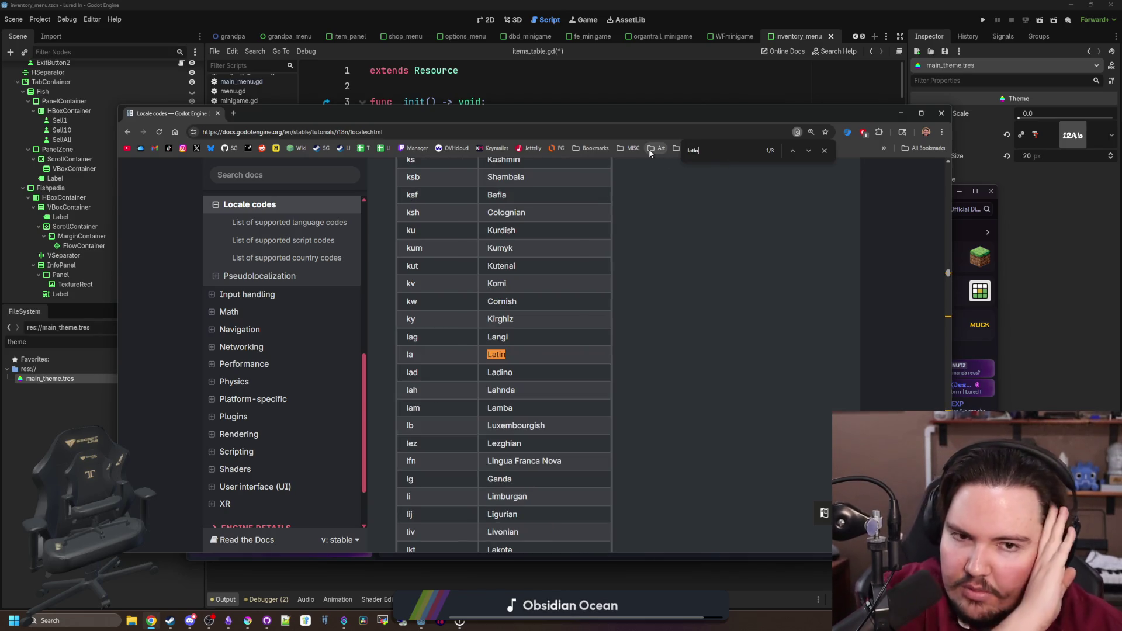
{"action": "key", "text": "Return"}
{"action": "key", "text": "Return"}
{"action": "key", "text": "Return"}
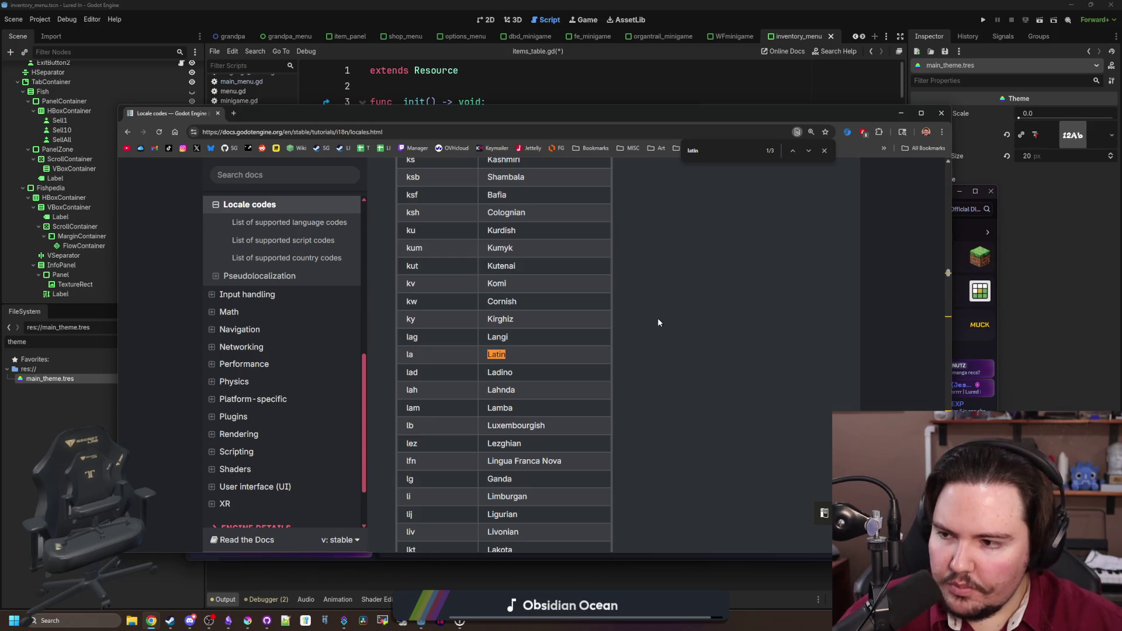
- In a new tab, enter the query 'locale code for latin spanish'
{"action": "scroll", "coordinate": [658, 322], "scroll_direction": "down", "scroll_amount": 10}
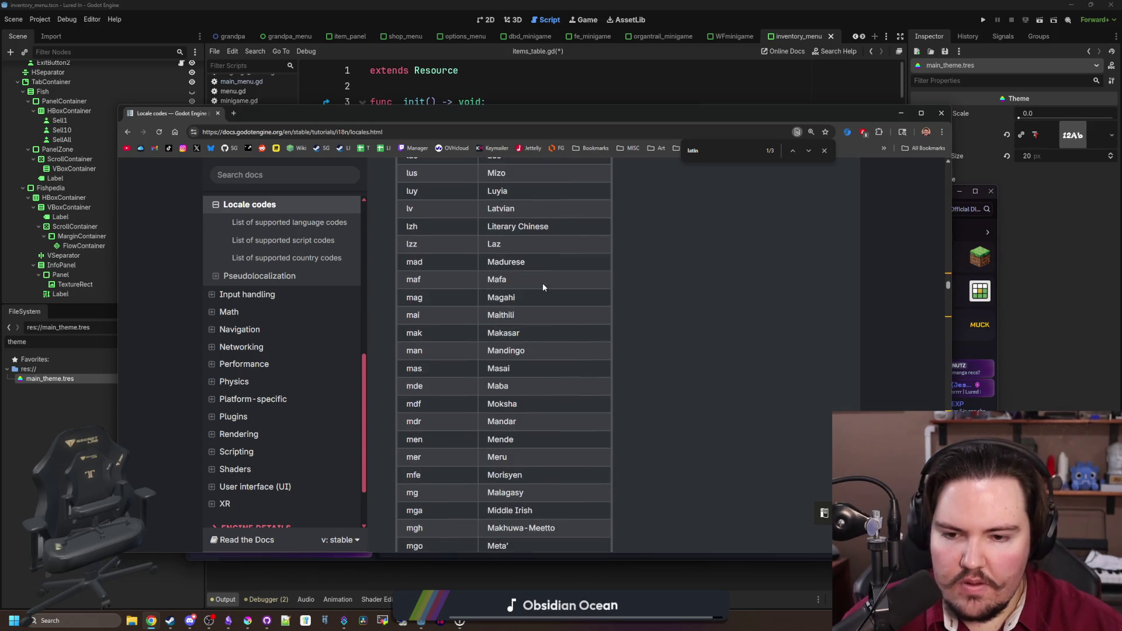
{"action": "left_click", "coordinate": [234, 114]}
{"action": "type", "text": "l"}
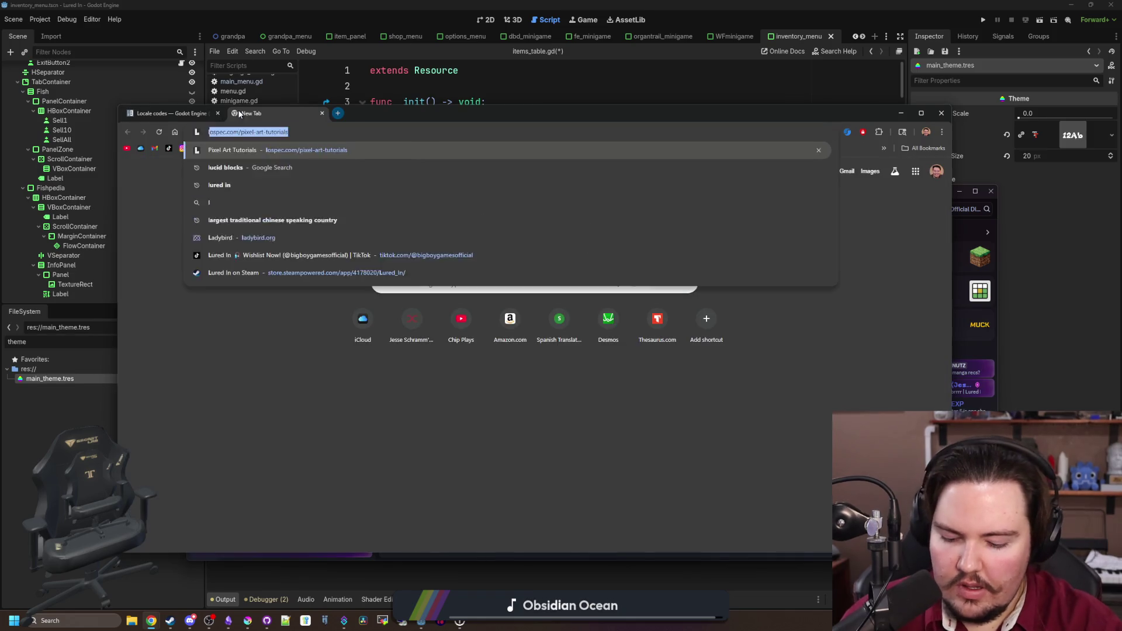
{"action": "type", "text": "ocale code for latin spanish"}
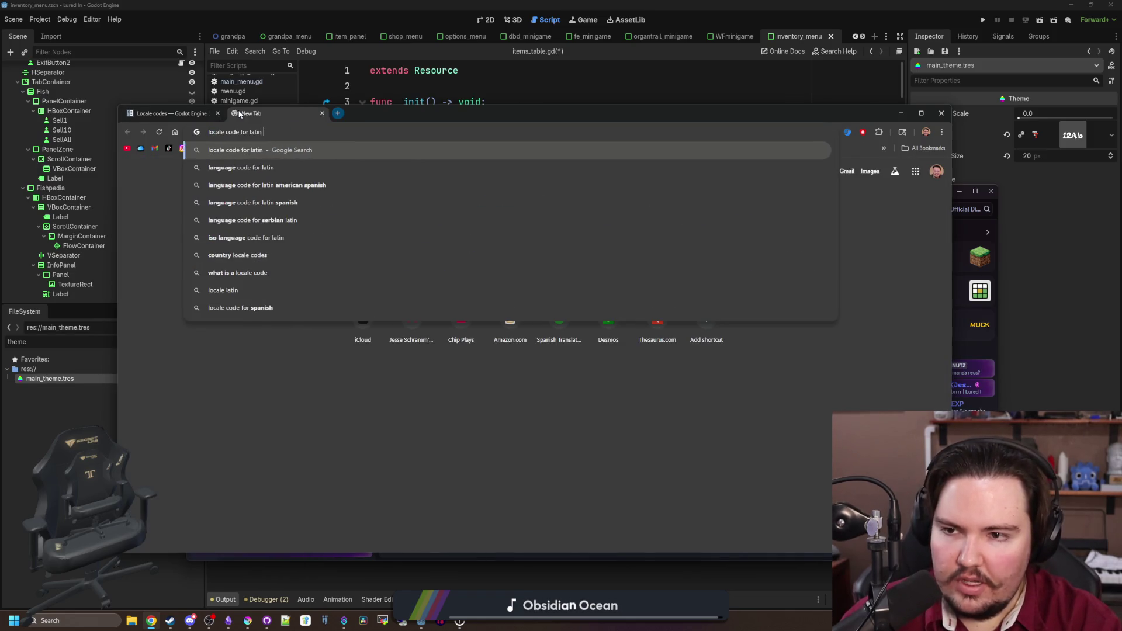
- Search Google for 'locale code for latin american spanish'
{"action": "key", "text": "Return"}
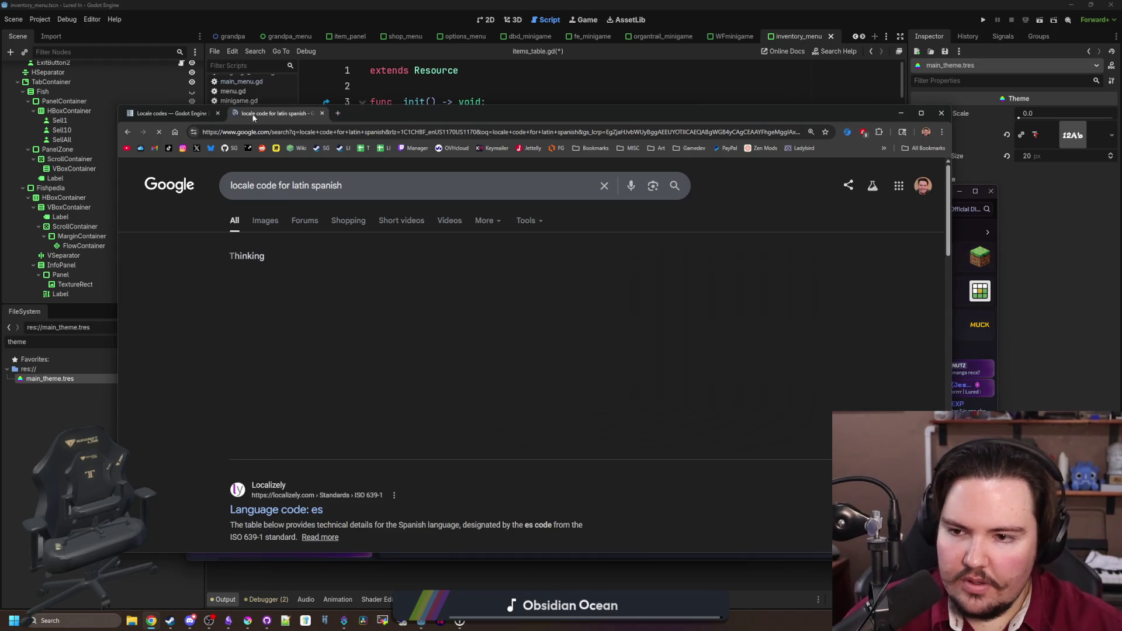
{"action": "left_click", "coordinate": [309, 186]}
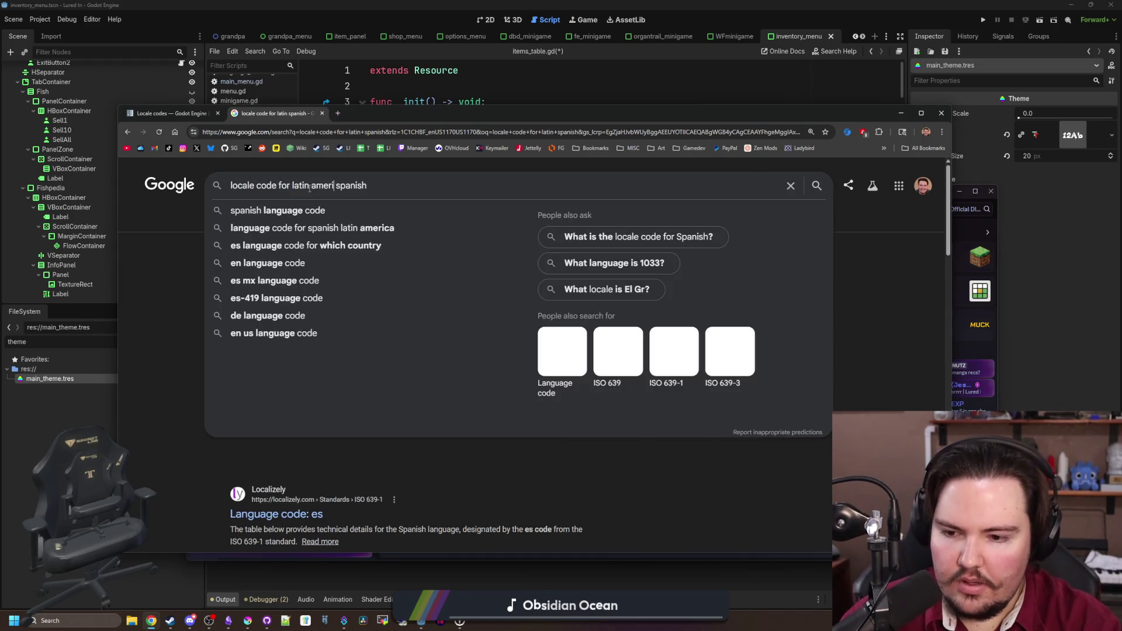
{"action": "type", "text": "american"}
{"action": "key", "text": "Return"}
- Open the Localizely result in a new tab, scan the remaining results, then view the Localizely page
{"action": "middle_click", "coordinate": [292, 509]}
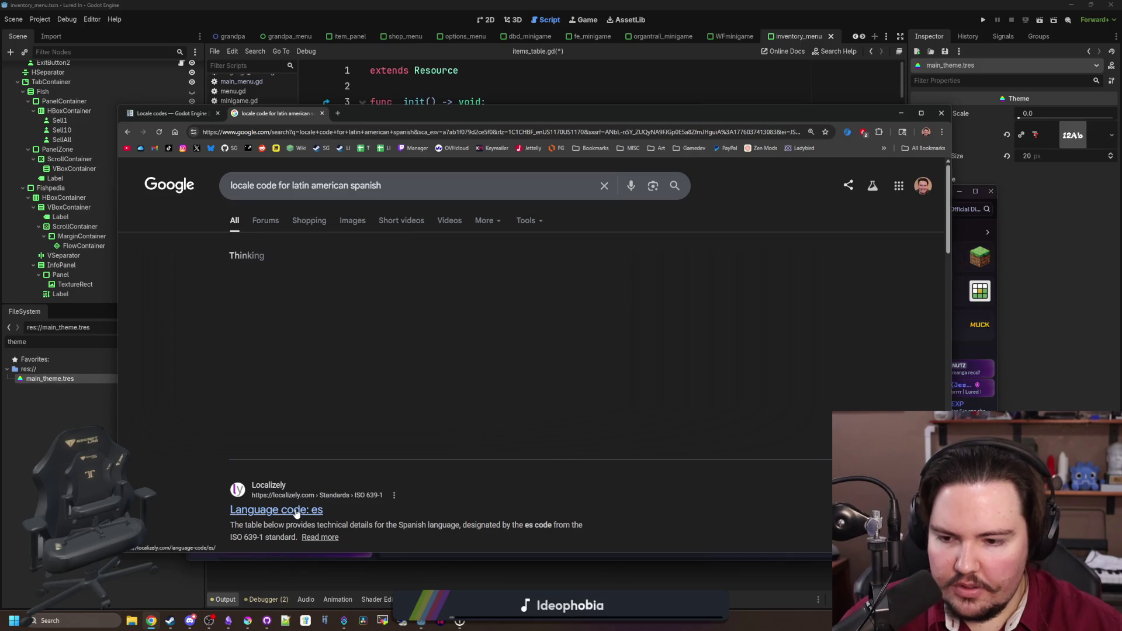
{"action": "scroll", "coordinate": [348, 250], "scroll_direction": "down", "scroll_amount": 5}
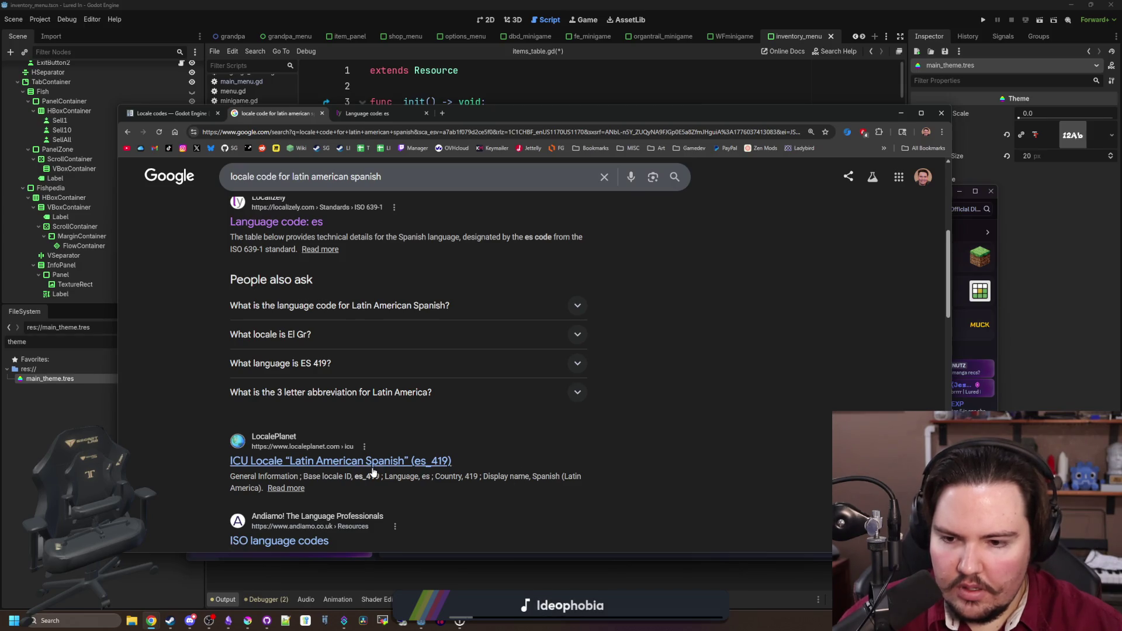
{"action": "scroll", "coordinate": [363, 463], "scroll_direction": "down", "scroll_amount": 2}
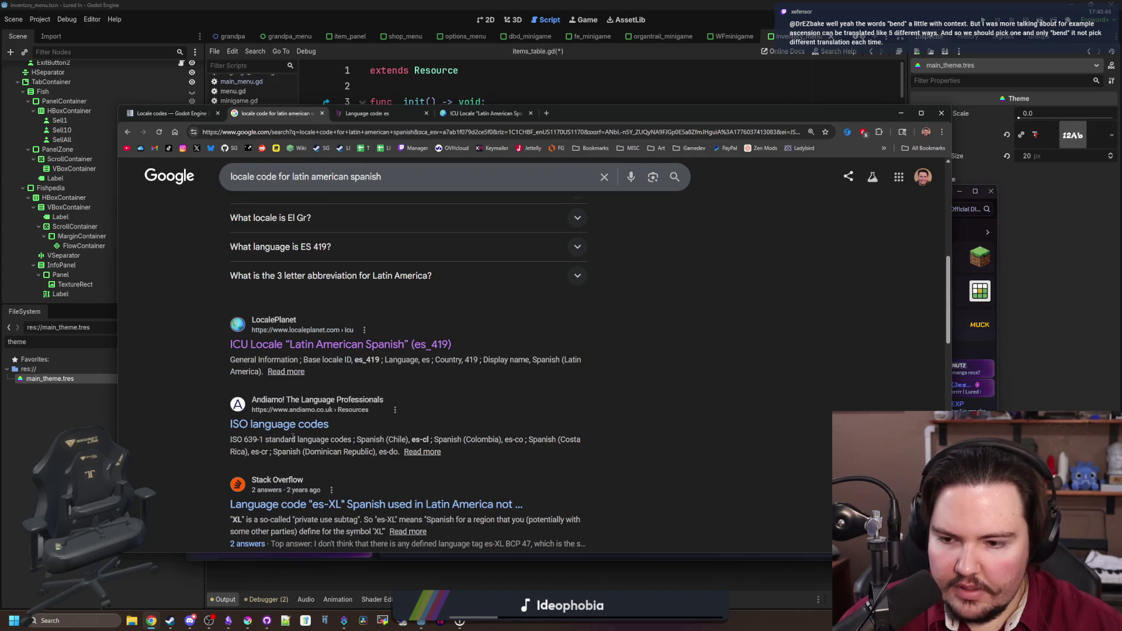
{"action": "scroll", "coordinate": [304, 432], "scroll_direction": "down", "scroll_amount": 2}
{"action": "scroll", "coordinate": [322, 363], "scroll_direction": "down", "scroll_amount": 1}
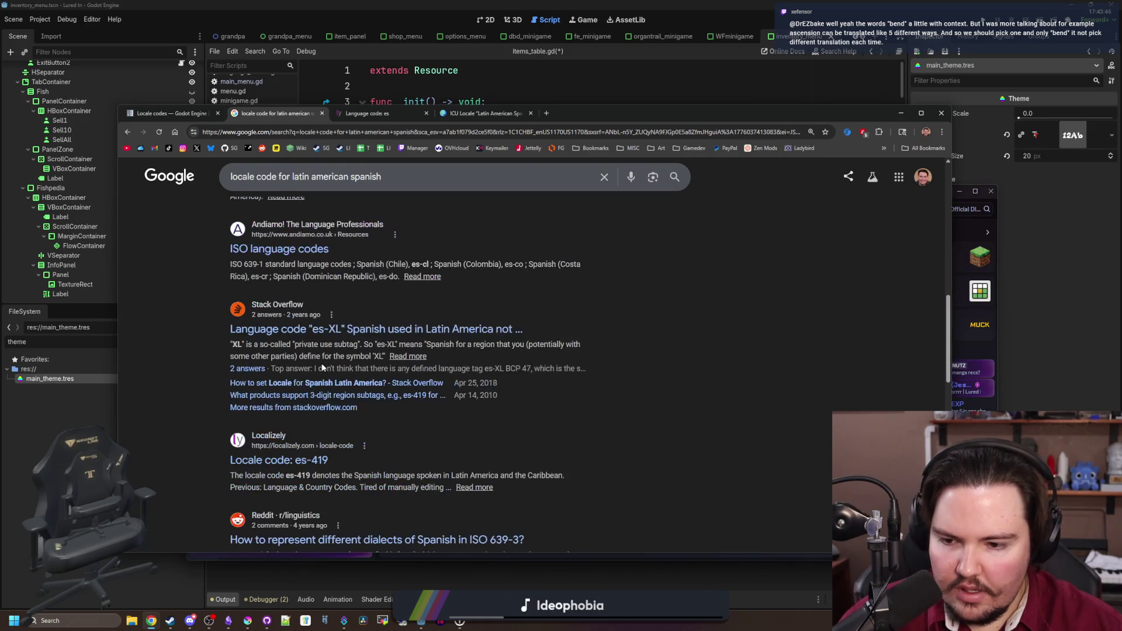
{"action": "scroll", "coordinate": [322, 368], "scroll_direction": "down", "scroll_amount": 2}
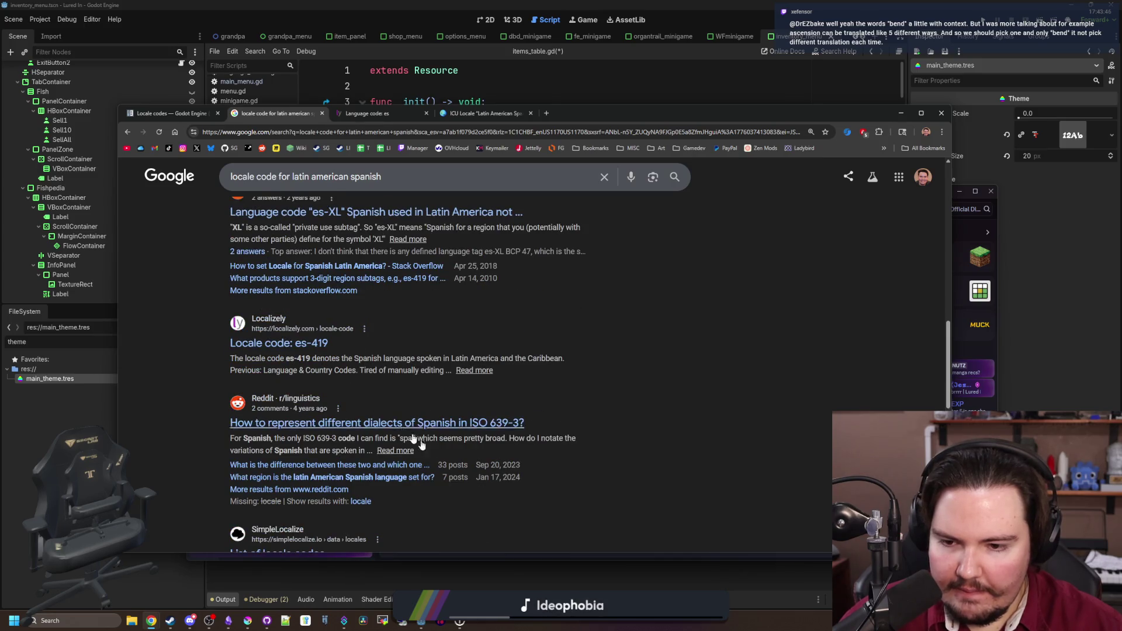
{"action": "scroll", "coordinate": [326, 380], "scroll_direction": "down", "scroll_amount": 2}
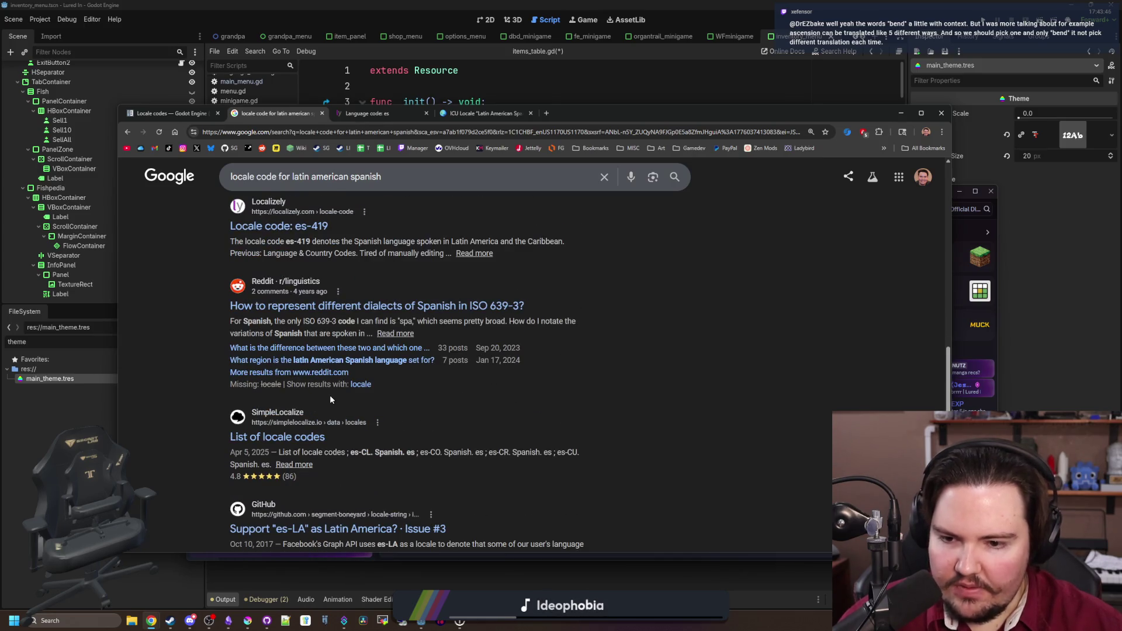
{"action": "scroll", "coordinate": [330, 399], "scroll_direction": "down", "scroll_amount": 2}
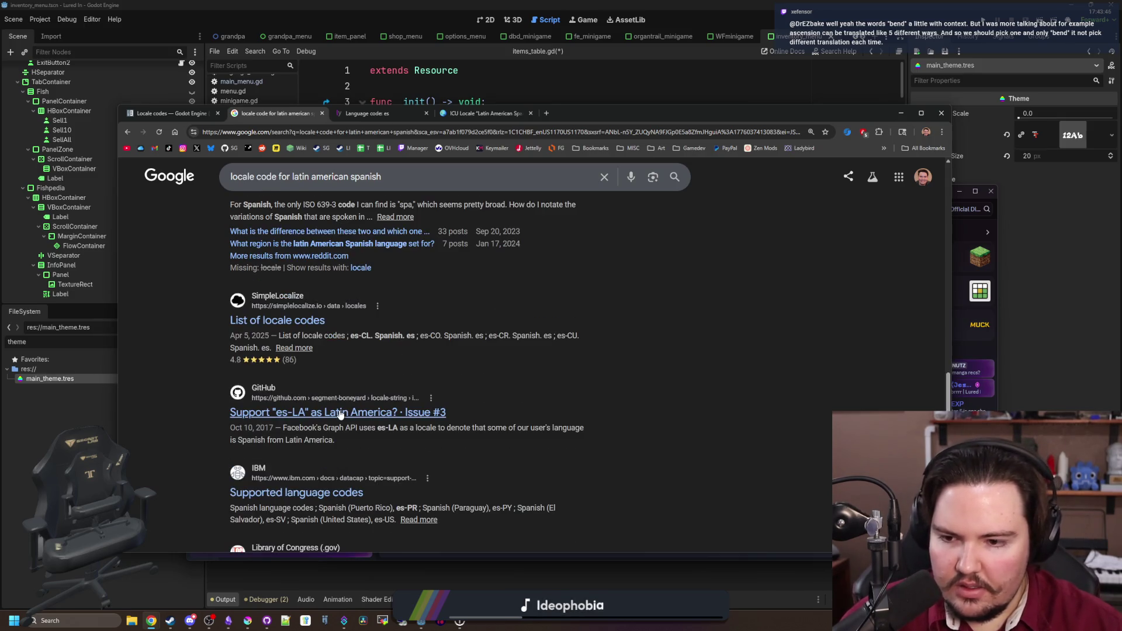
{"action": "scroll", "coordinate": [340, 412], "scroll_direction": "up", "scroll_amount": 5}
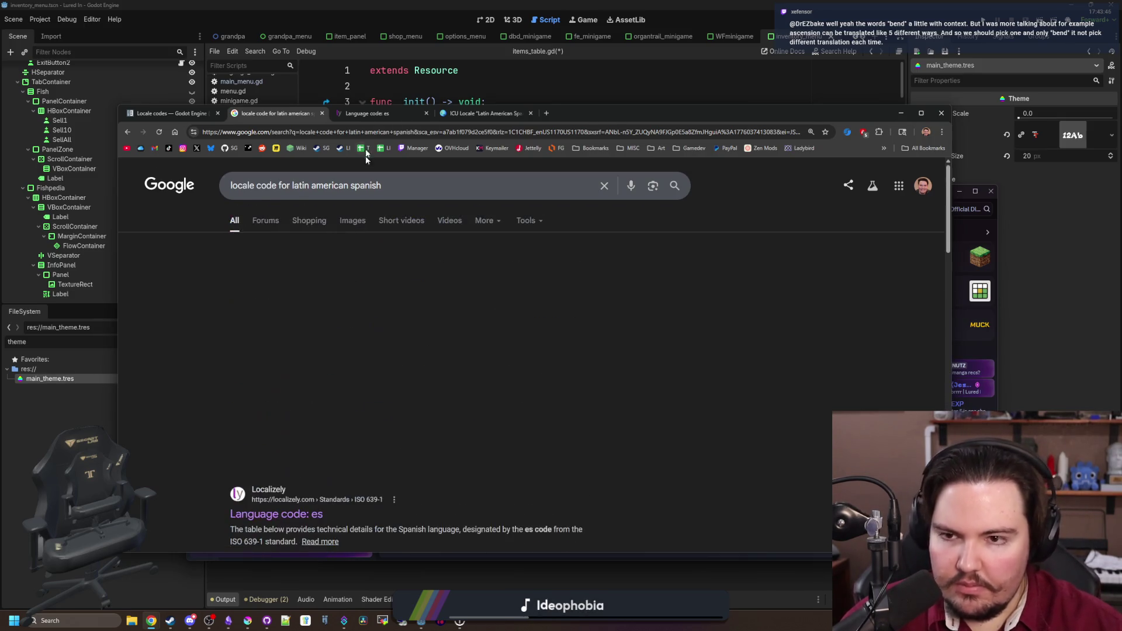
{"action": "left_click", "coordinate": [369, 113]}
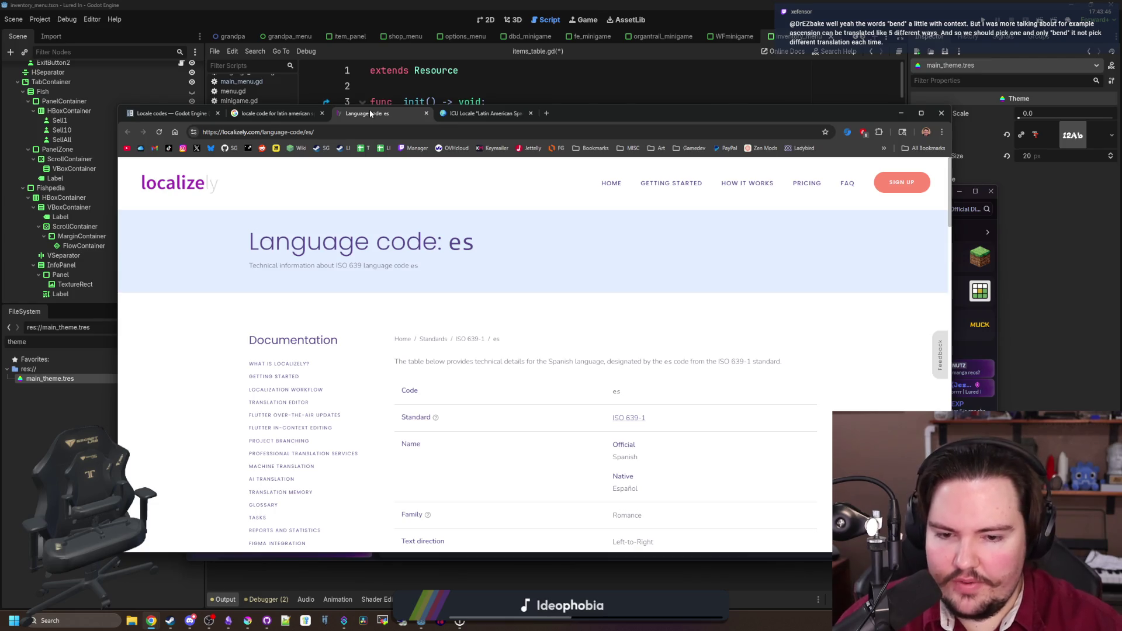
- Scroll the 'Language code: es' page to Related locale codes and open the es-419 page
{"action": "scroll", "coordinate": [643, 312], "scroll_direction": "down", "scroll_amount": 2}
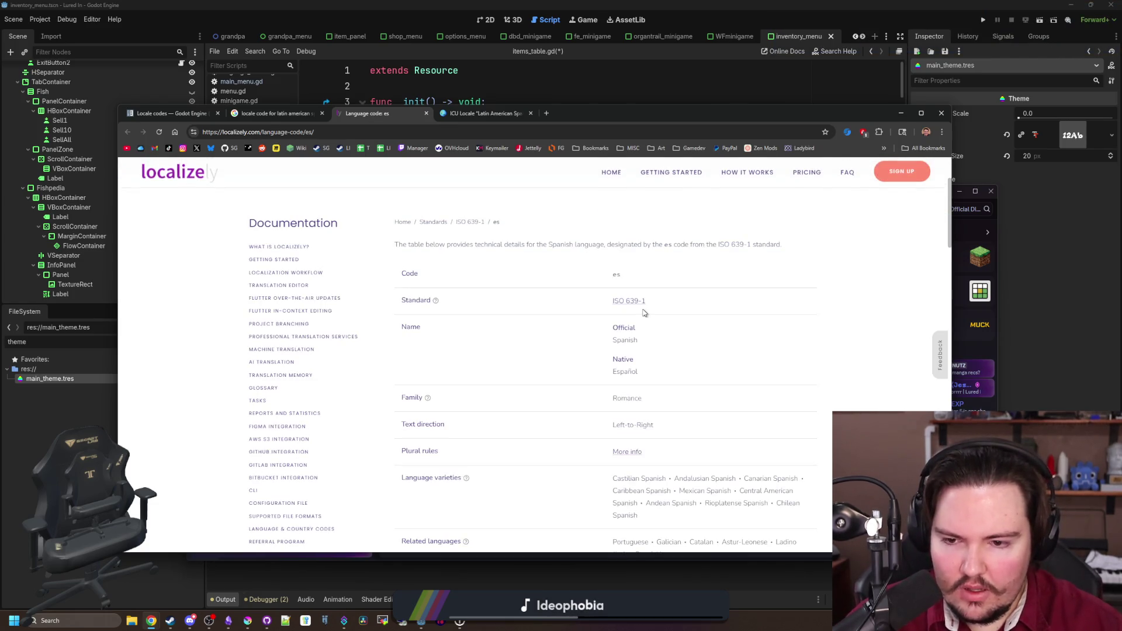
{"action": "scroll", "coordinate": [562, 440], "scroll_direction": "down", "scroll_amount": 1}
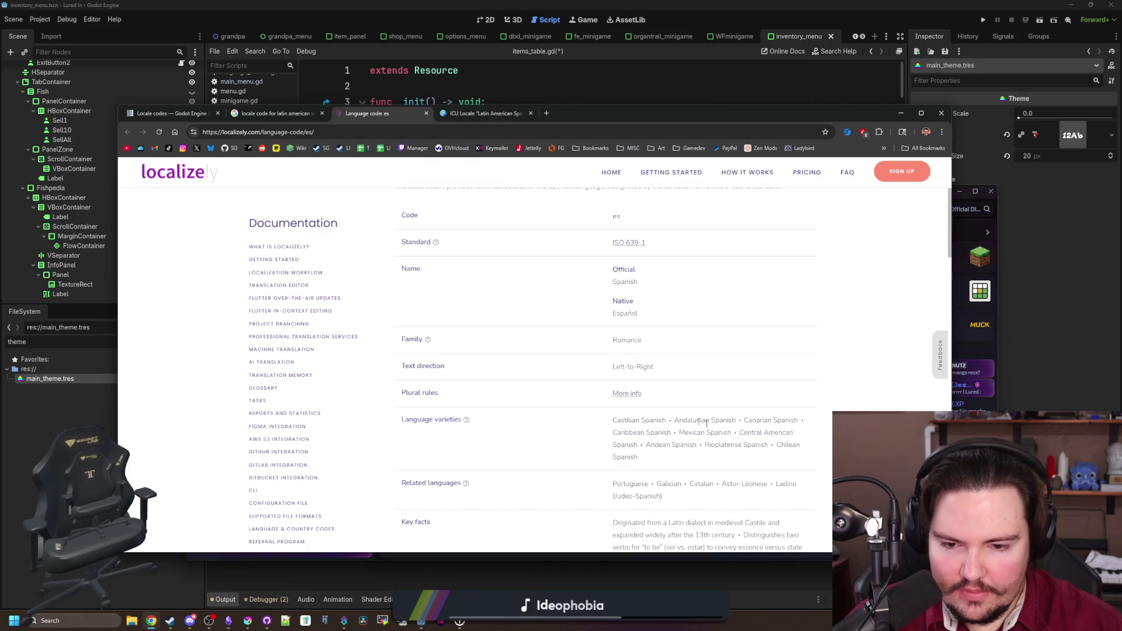
{"action": "scroll", "coordinate": [639, 411], "scroll_direction": "down", "scroll_amount": 2}
{"action": "scroll", "coordinate": [638, 411], "scroll_direction": "down", "scroll_amount": 8}
{"action": "mouse_move", "coordinate": [506, 343]}
{"action": "mouse_move", "coordinate": [500, 319]}
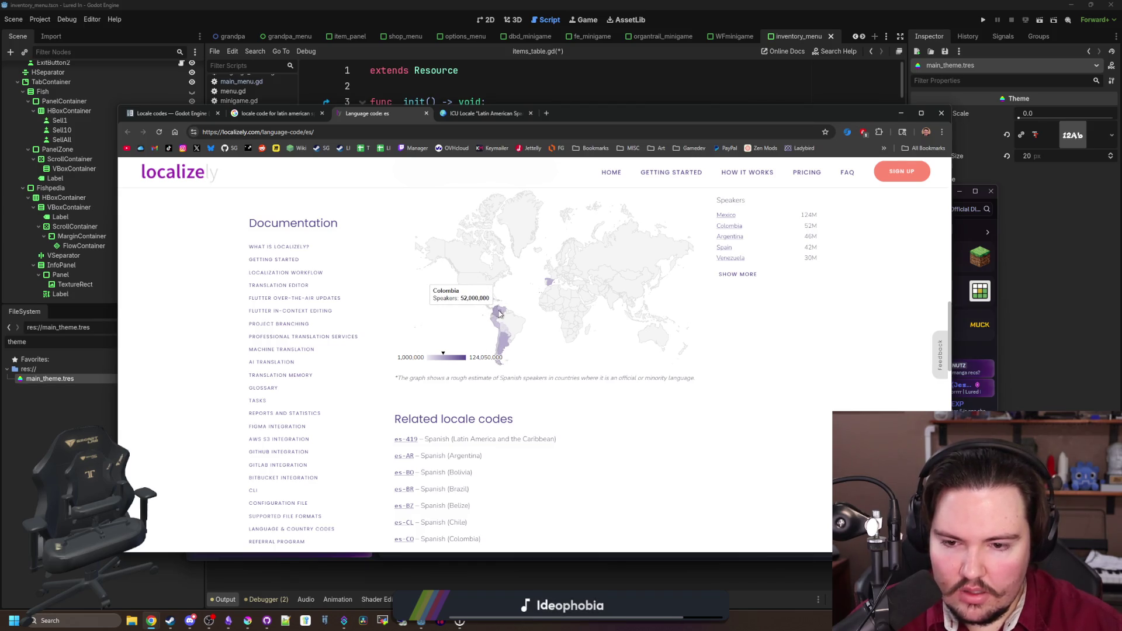
{"action": "scroll", "coordinate": [474, 432], "scroll_direction": "down", "scroll_amount": 2}
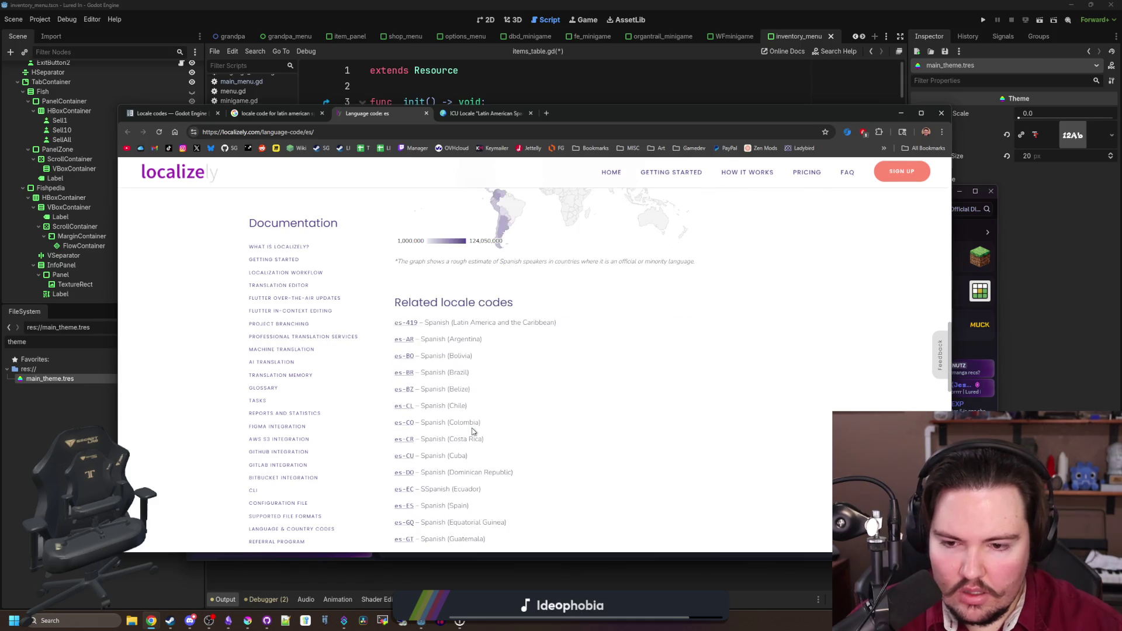
{"action": "middle_click", "coordinate": [415, 328]}
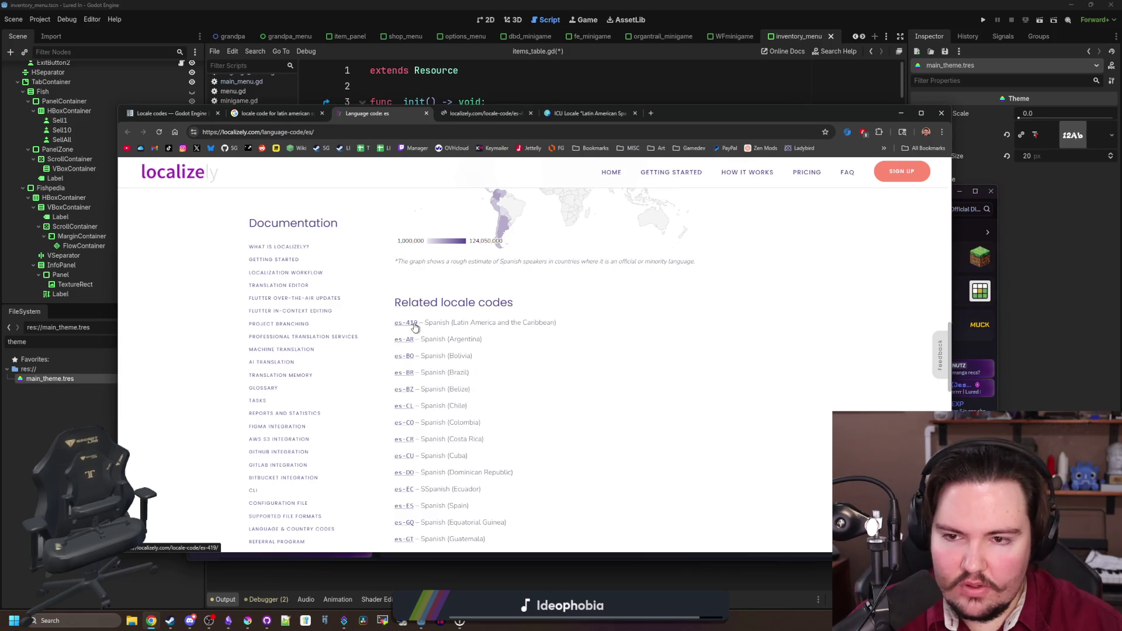
{"action": "left_click", "coordinate": [492, 122]}
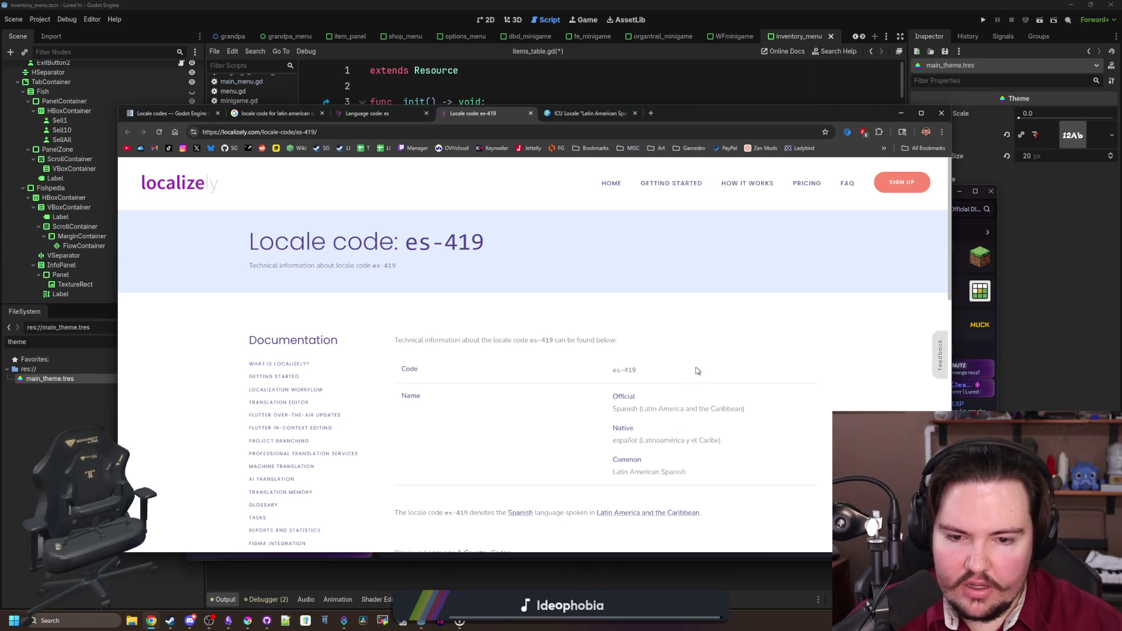
- Review the es-419 locale details in Localizely, then go back to the Spanish code list
{"action": "scroll", "coordinate": [695, 371], "scroll_direction": "down", "scroll_amount": 2}
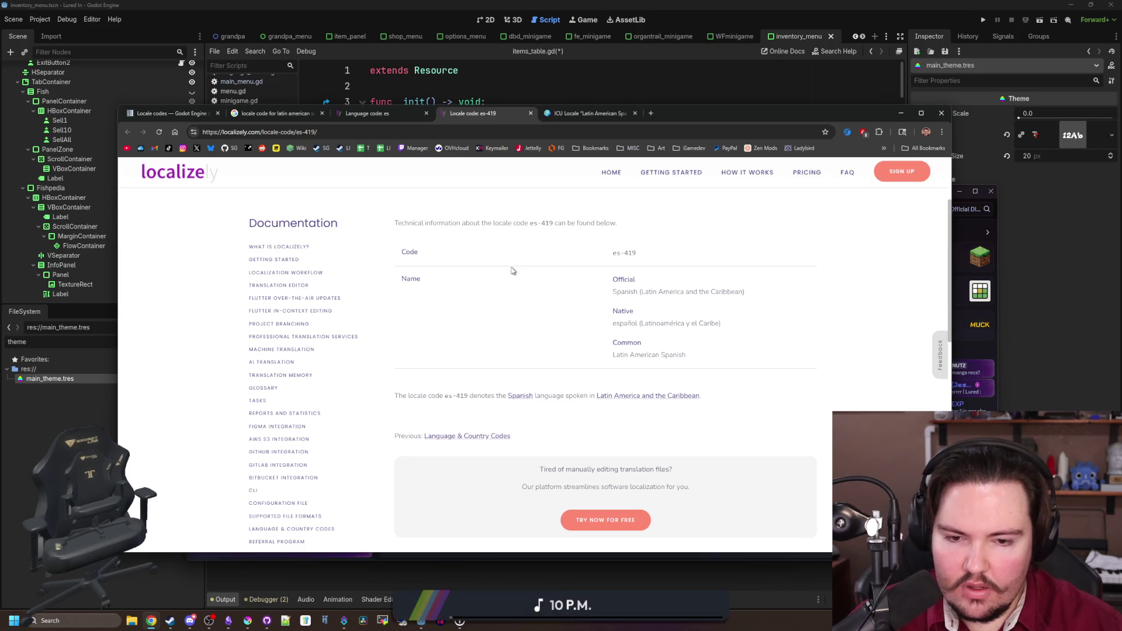
{"action": "scroll", "coordinate": [509, 263], "scroll_direction": "up", "scroll_amount": 5}
{"action": "left_click", "coordinate": [364, 114]}
{"action": "scroll", "coordinate": [538, 332], "scroll_direction": "down", "scroll_amount": 1}
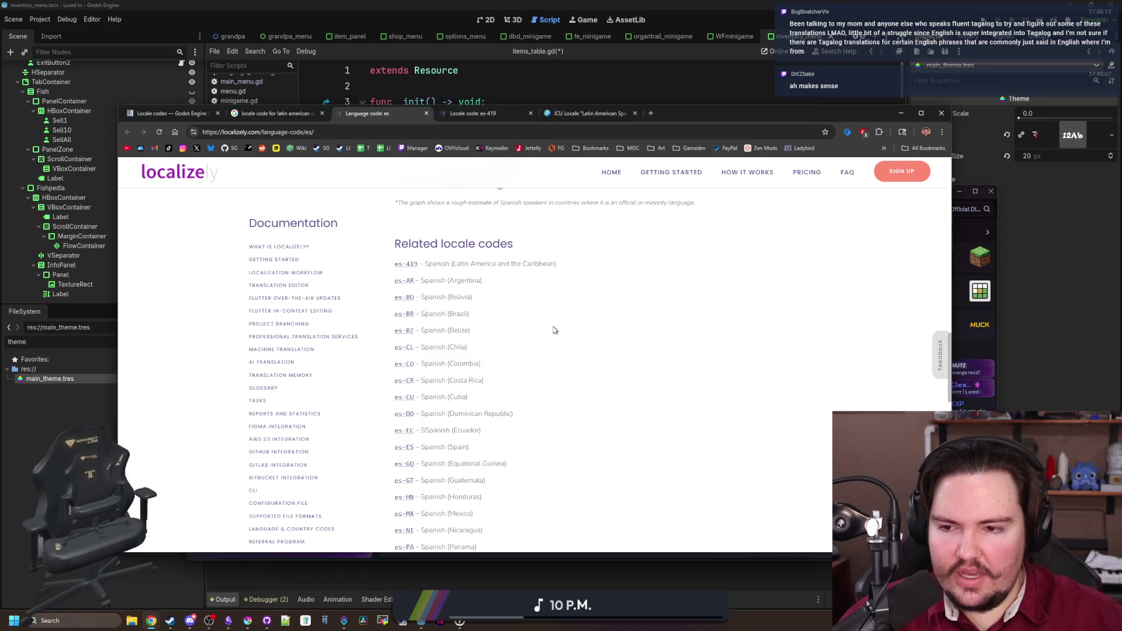
{"action": "scroll", "coordinate": [497, 325], "scroll_direction": "up", "scroll_amount": 1}
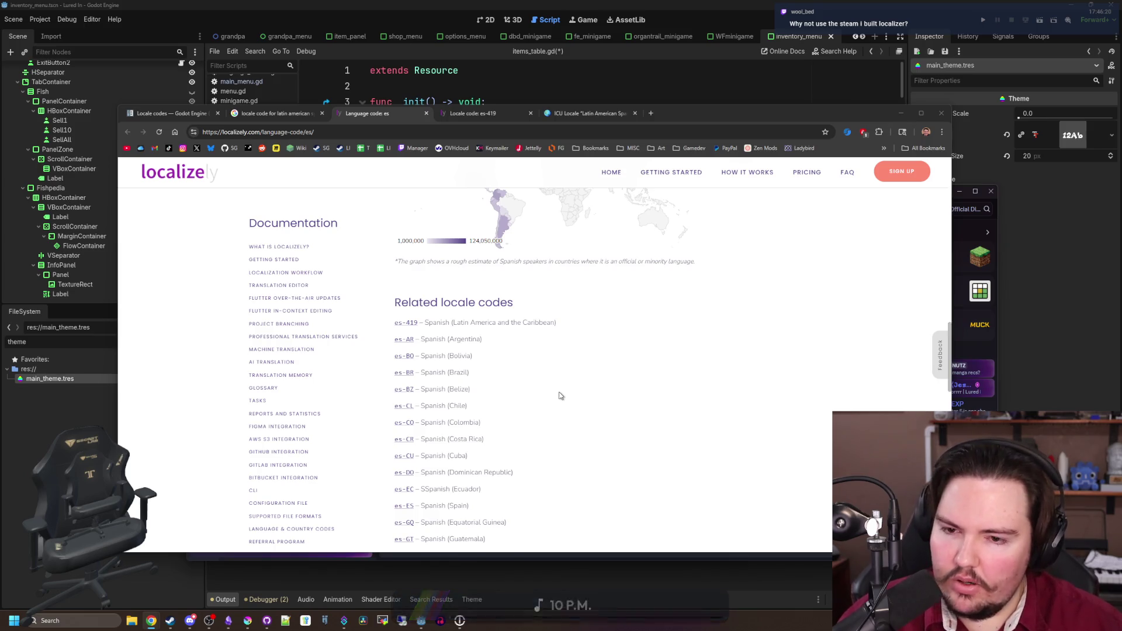
- Search Google for 'steam localization' and open the Steamworks Localization and Languages result
{"action": "left_click", "coordinate": [651, 117]}
{"action": "type", "text": "steam localizati"}
{"action": "key", "text": "Return"}
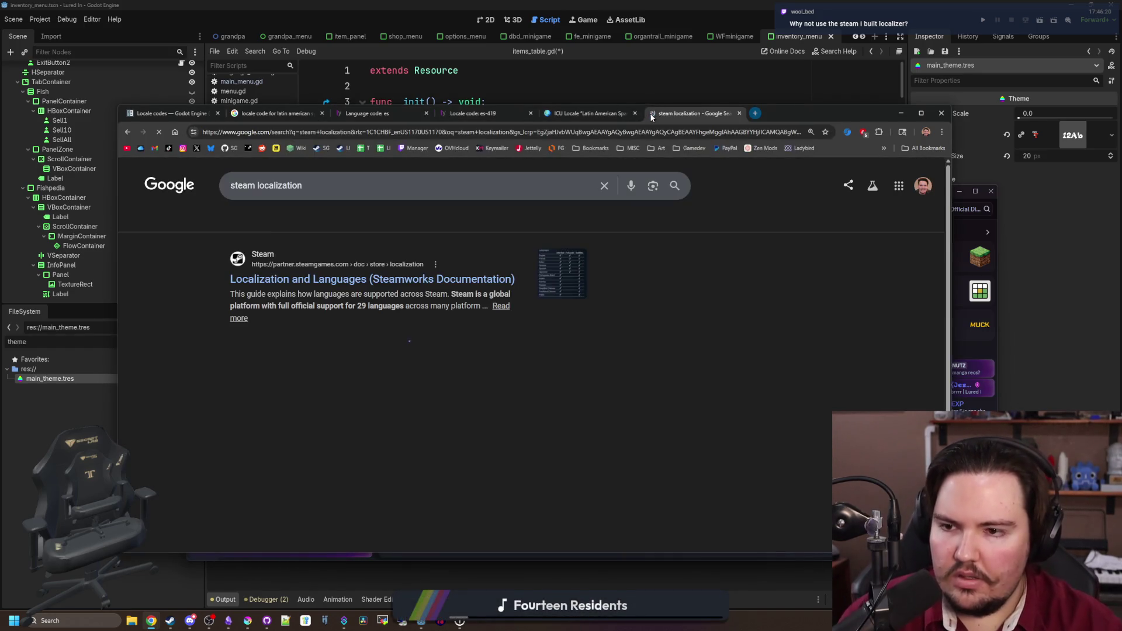
{"action": "left_click", "coordinate": [466, 274]}
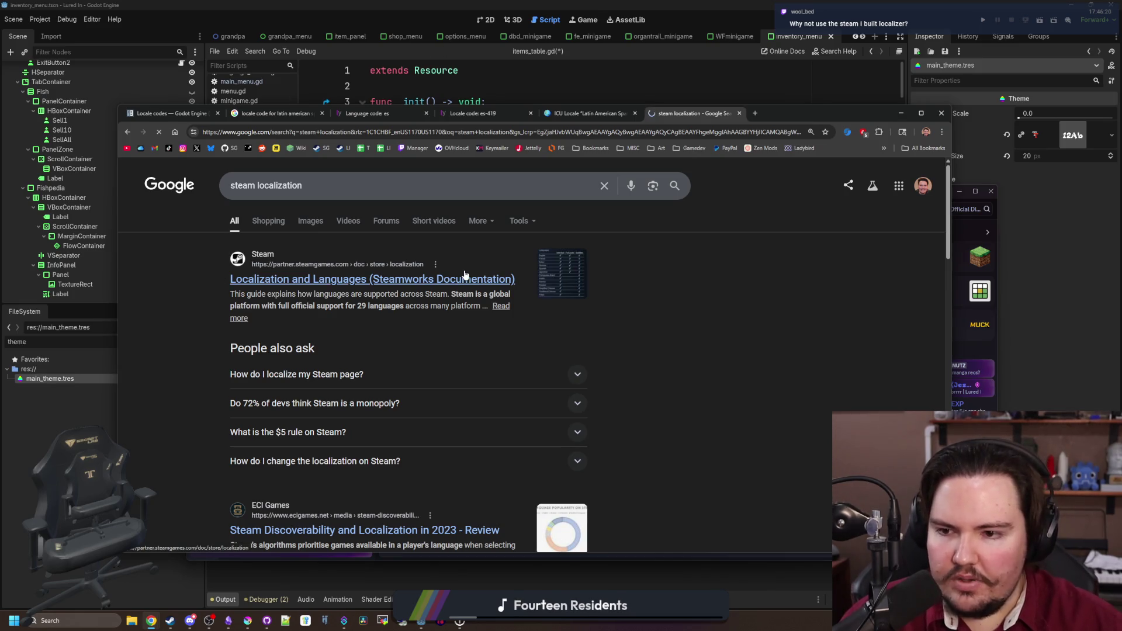
- Read through the guide's Managing In-game Translation section
{"action": "scroll", "coordinate": [553, 342], "scroll_direction": "down", "scroll_amount": 15}
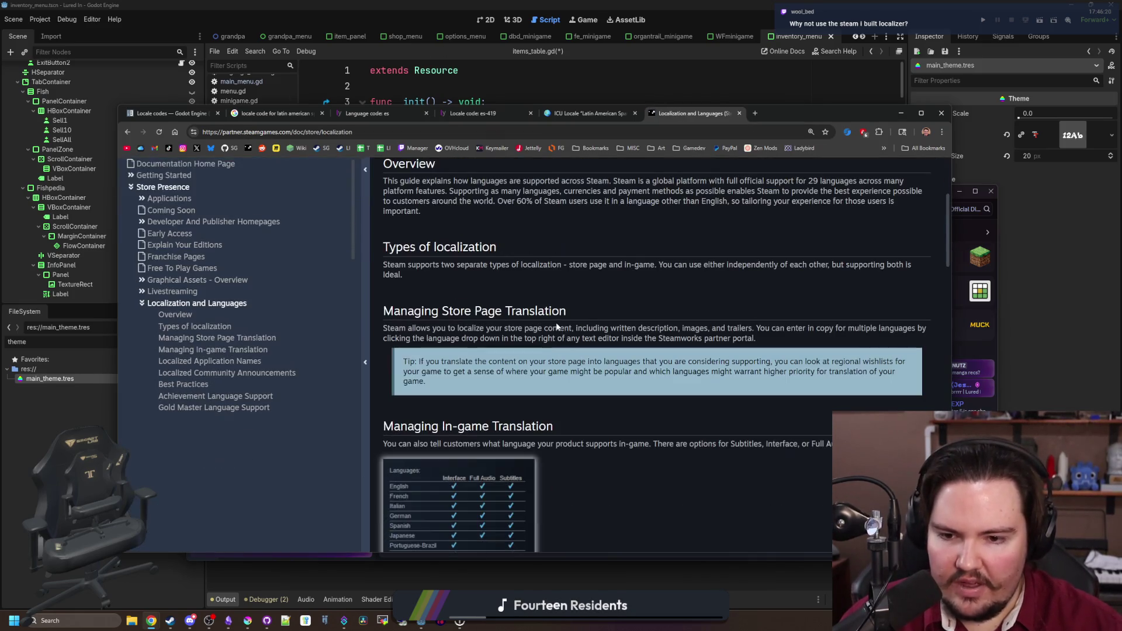
{"action": "scroll", "coordinate": [560, 308], "scroll_direction": "up", "scroll_amount": 15}
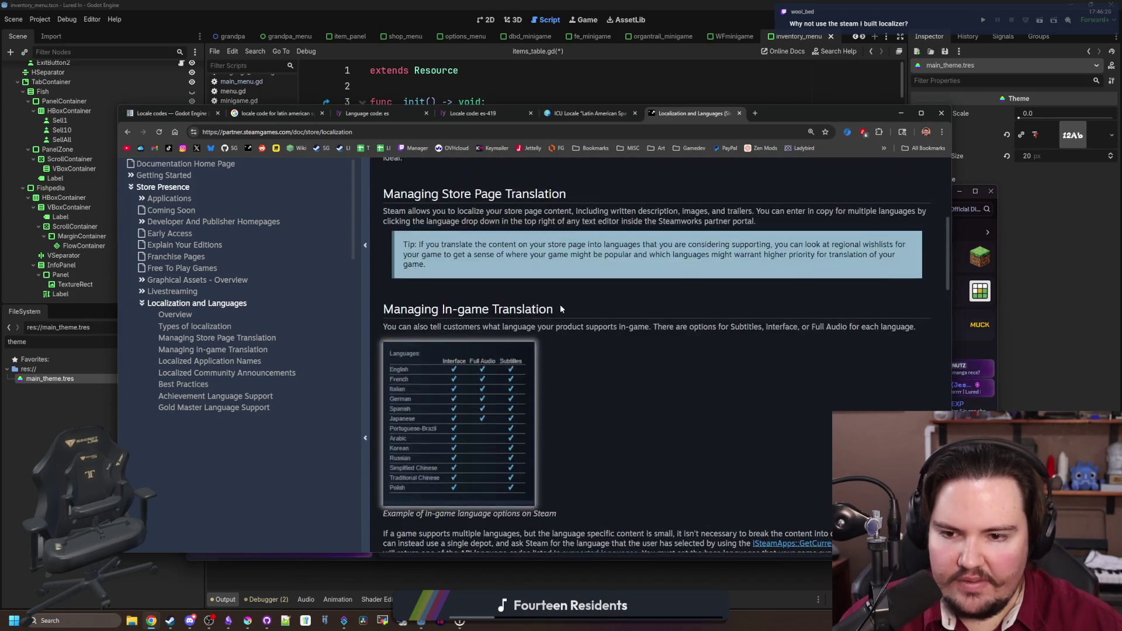
{"action": "scroll", "coordinate": [529, 380], "scroll_direction": "down", "scroll_amount": 5}
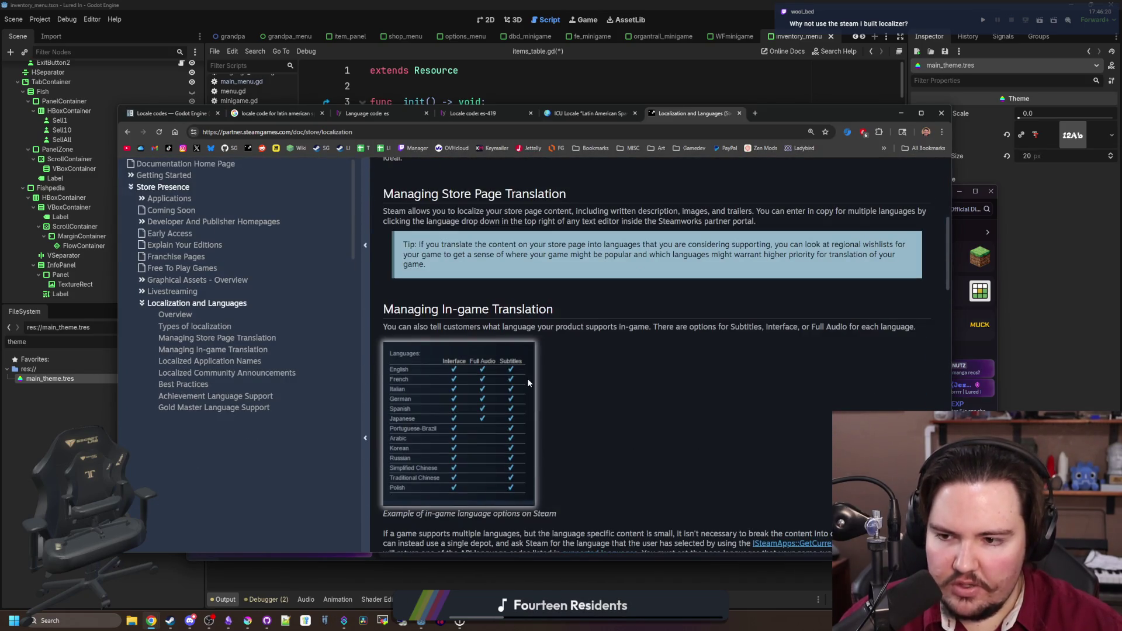
{"action": "left_click", "coordinate": [224, 351]}
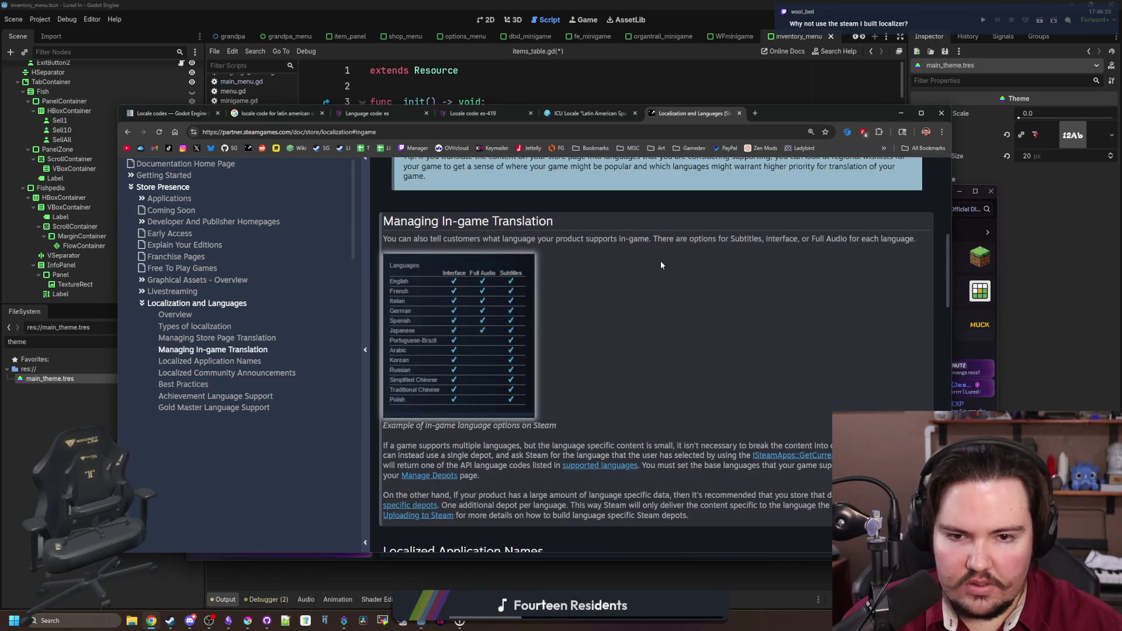
{"action": "scroll", "coordinate": [581, 337], "scroll_direction": "down", "scroll_amount": 2}
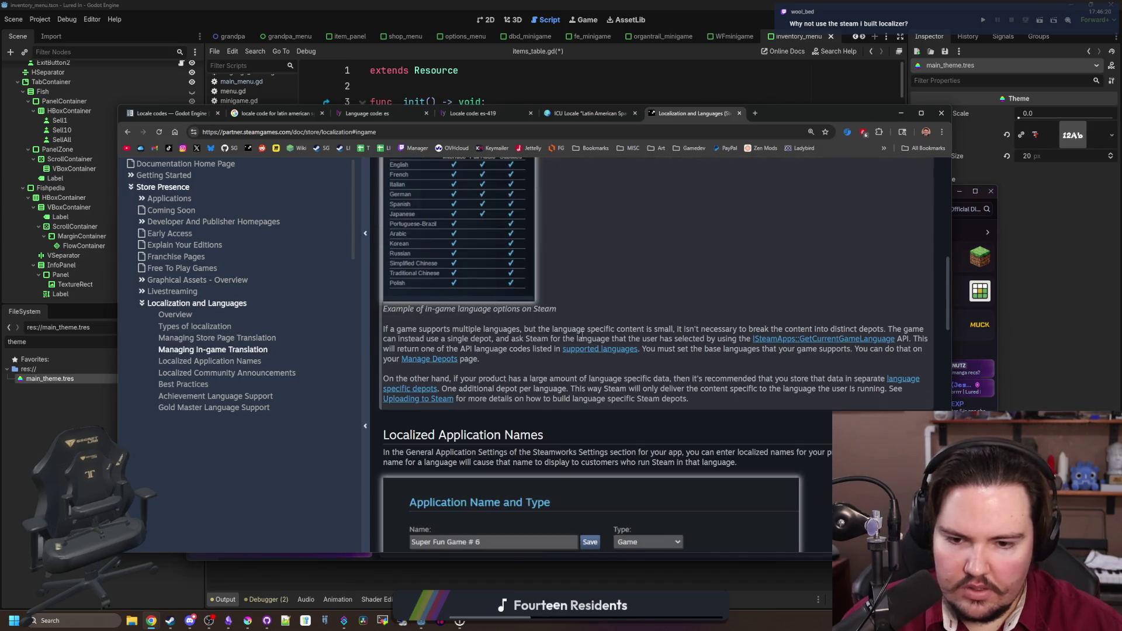
{"action": "scroll", "coordinate": [582, 335], "scroll_direction": "down", "scroll_amount": 3}
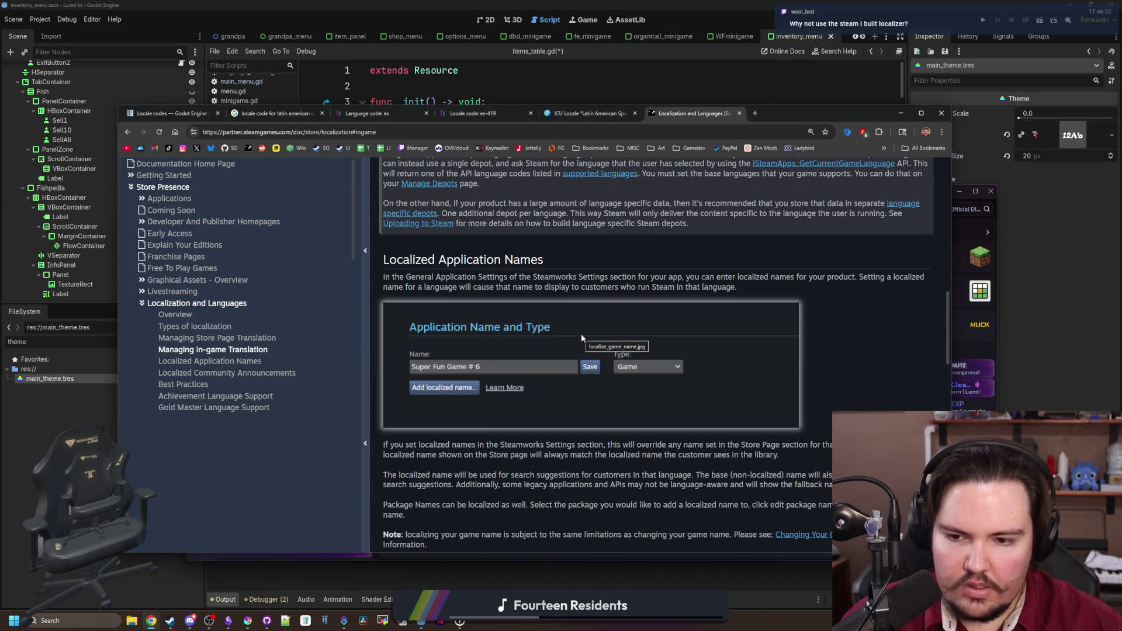
{"action": "scroll", "coordinate": [523, 260], "scroll_direction": "down", "scroll_amount": 4}
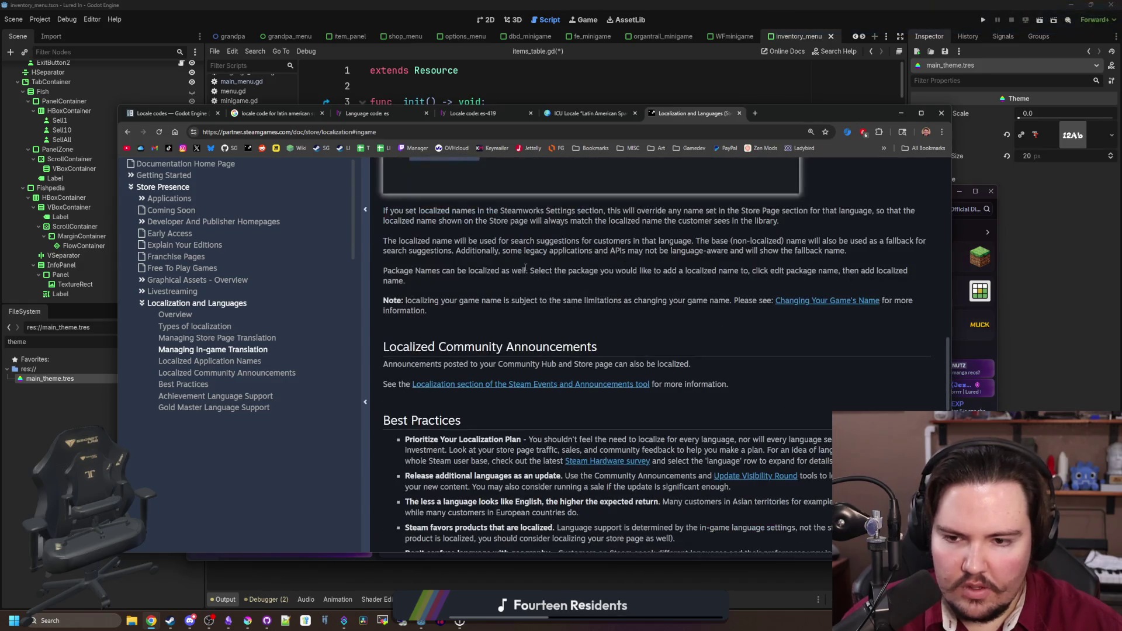
{"action": "scroll", "coordinate": [525, 268], "scroll_direction": "down", "scroll_amount": 3}
{"action": "scroll", "coordinate": [555, 356], "scroll_direction": "down", "scroll_amount": 3}
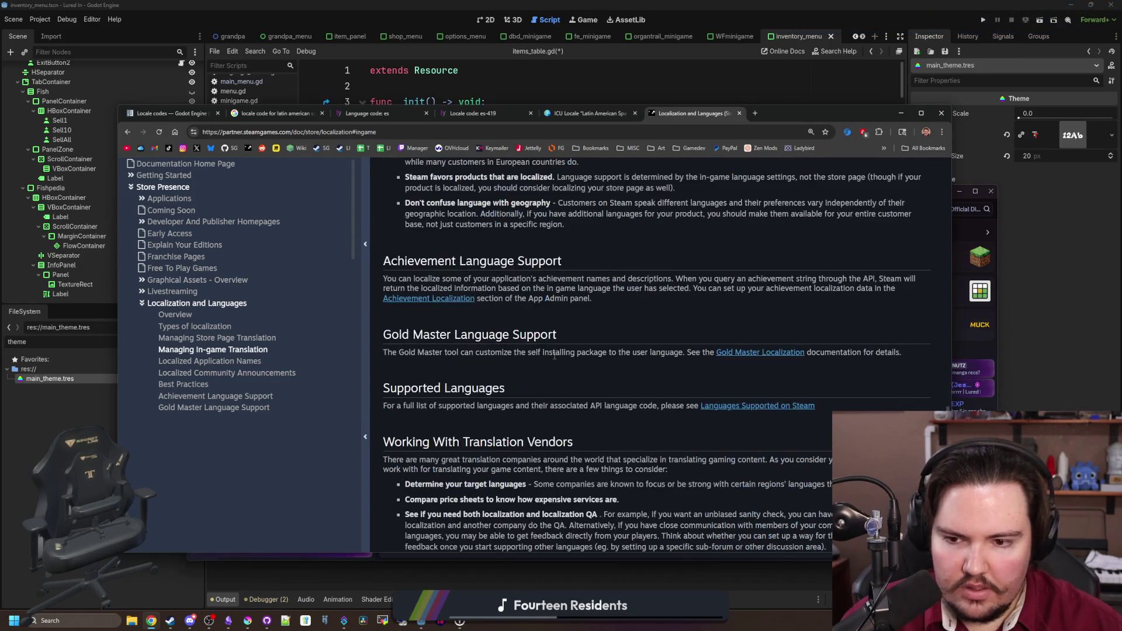
{"action": "scroll", "coordinate": [554, 357], "scroll_direction": "down", "scroll_amount": 2}
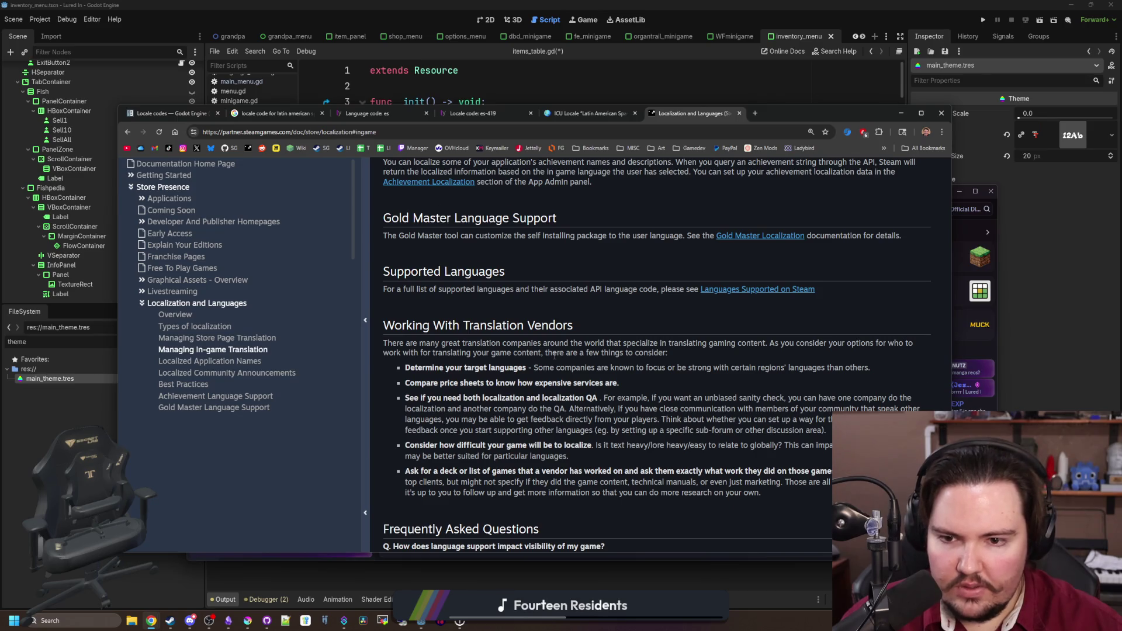
{"action": "scroll", "coordinate": [554, 356], "scroll_direction": "down", "scroll_amount": 3}
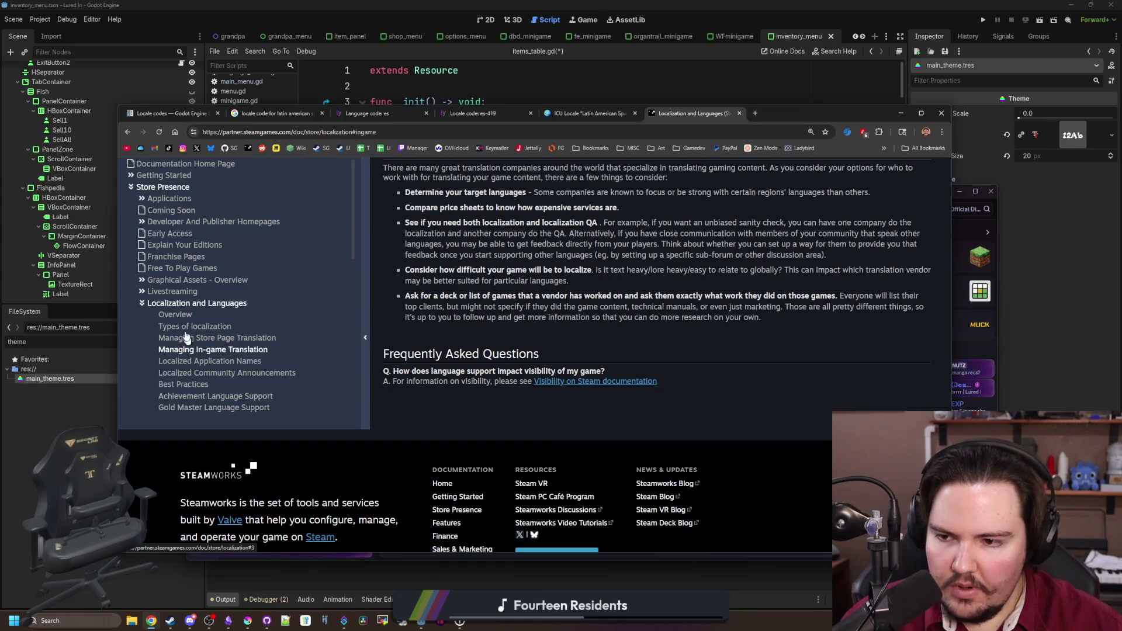
- Read the Types of localization section, then reload the guide from the top
{"action": "left_click", "coordinate": [178, 328]}
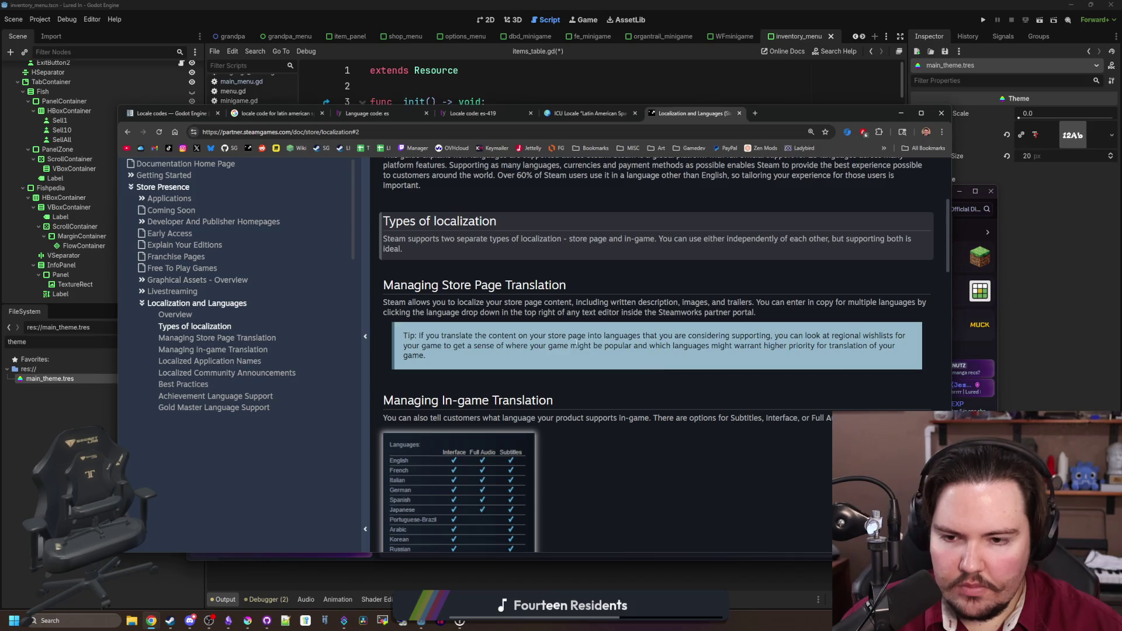
{"action": "scroll", "coordinate": [574, 330], "scroll_direction": "down", "scroll_amount": 5}
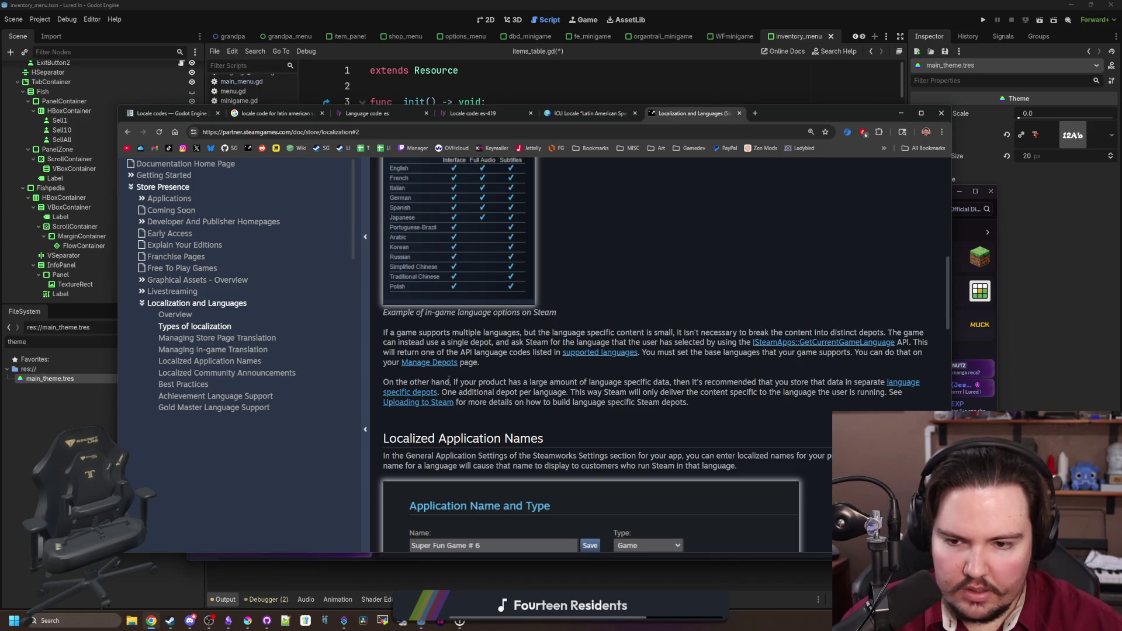
{"action": "scroll", "coordinate": [461, 384], "scroll_direction": "down", "scroll_amount": 7}
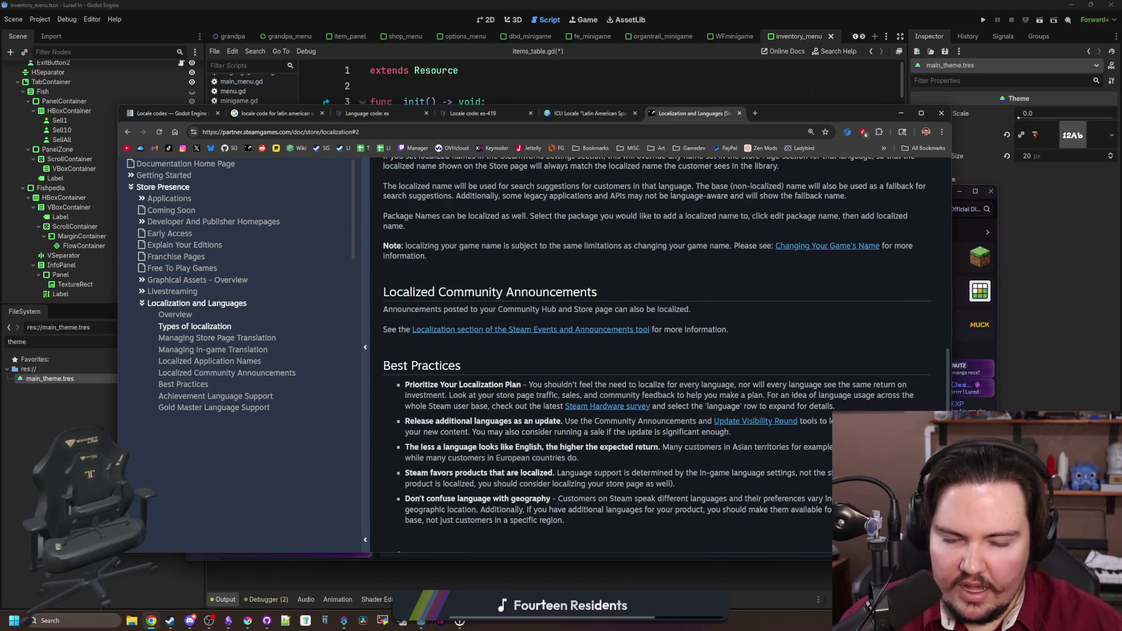
{"action": "scroll", "coordinate": [460, 383], "scroll_direction": "down", "scroll_amount": 3}
{"action": "scroll", "coordinate": [460, 383], "scroll_direction": "down", "scroll_amount": 2}
{"action": "scroll", "coordinate": [460, 387], "scroll_direction": "down", "scroll_amount": 4}
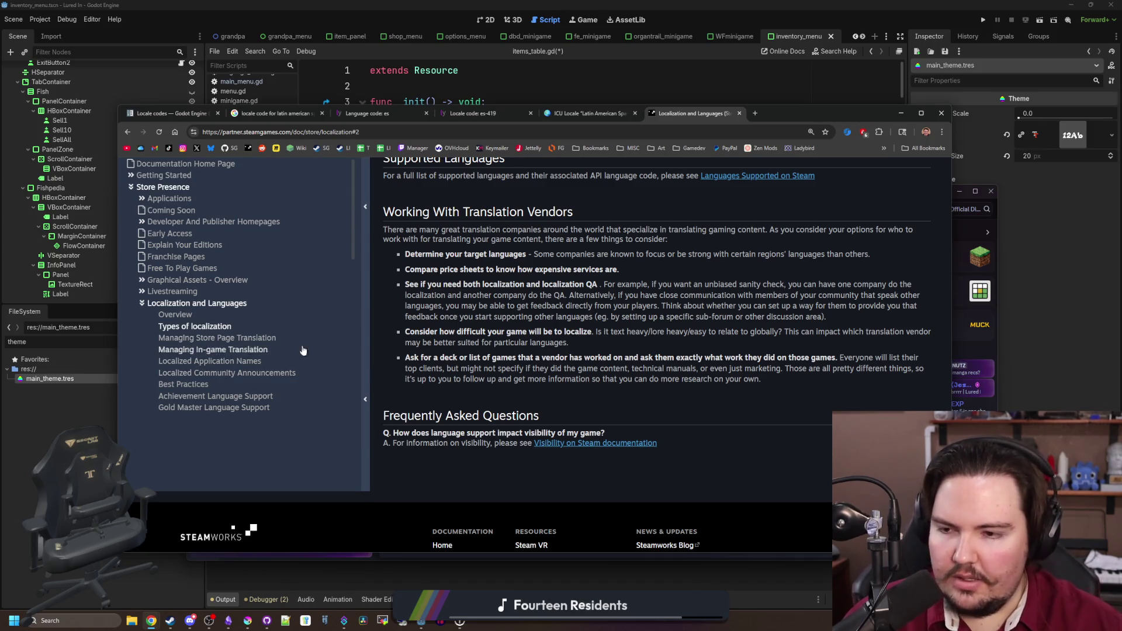
{"action": "left_click", "coordinate": [189, 303]}
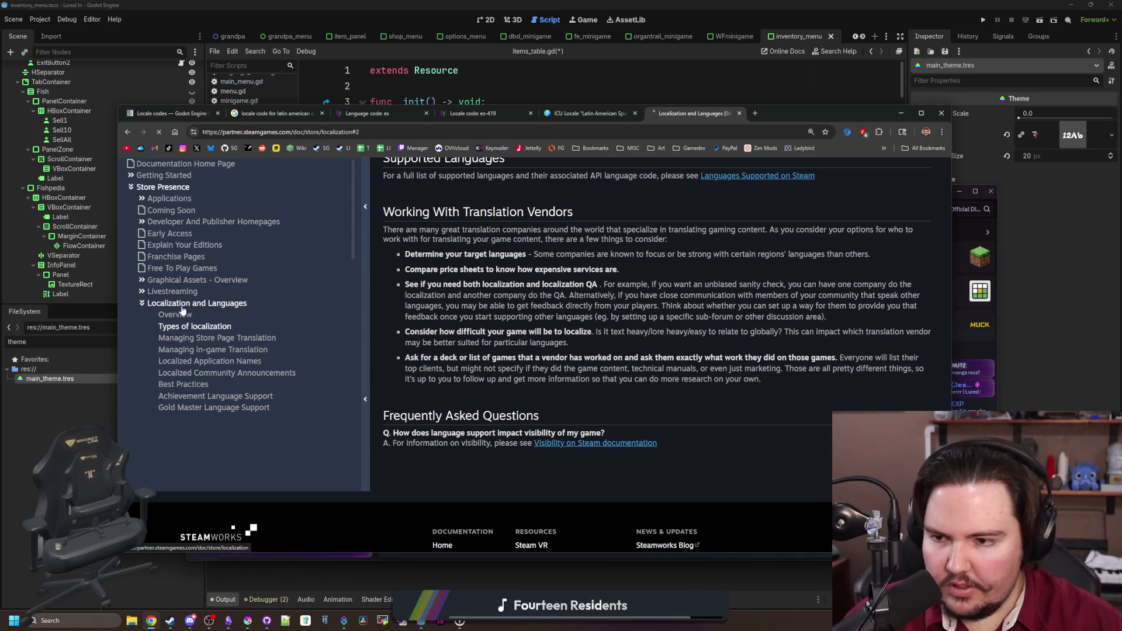
{"action": "scroll", "coordinate": [452, 420], "scroll_direction": "down", "scroll_amount": 4}
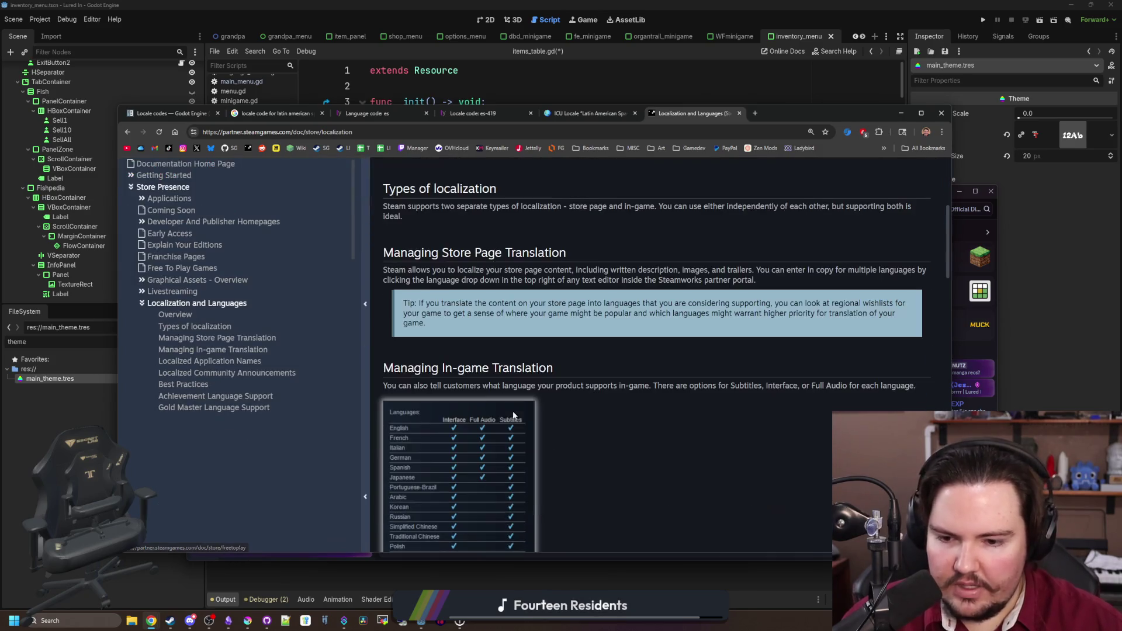
{"action": "scroll", "coordinate": [451, 415], "scroll_direction": "down", "scroll_amount": 10}
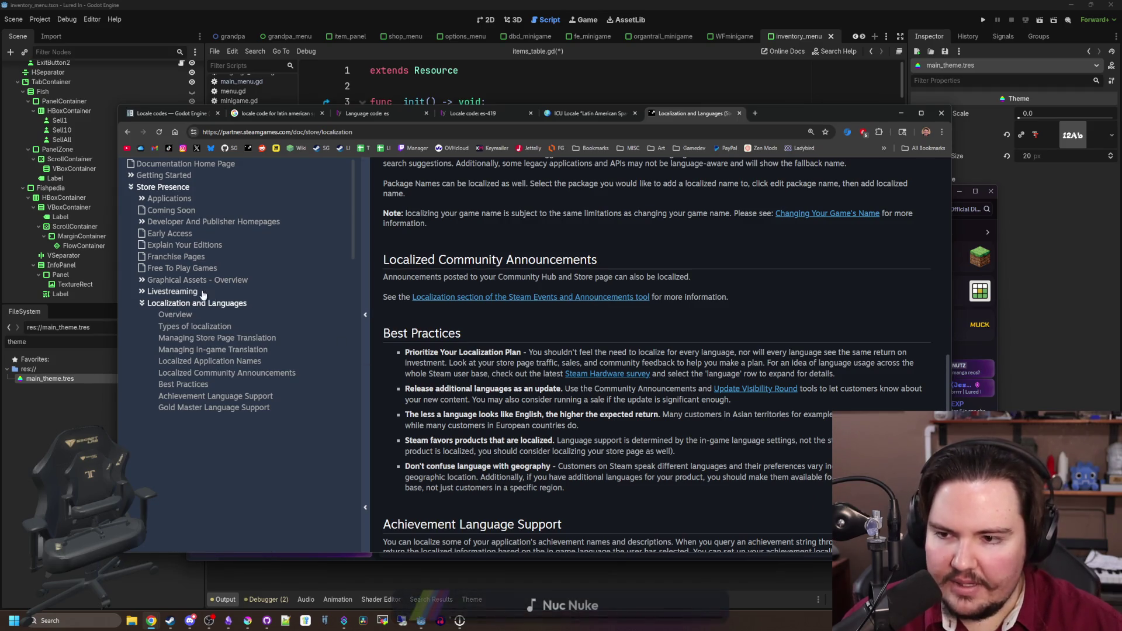
- Look over the Graphical Assets - Overview page and return to the Localization guide
{"action": "left_click", "coordinate": [146, 292]}
{"action": "left_click", "coordinate": [146, 292]}
{"action": "left_click", "coordinate": [151, 281]}
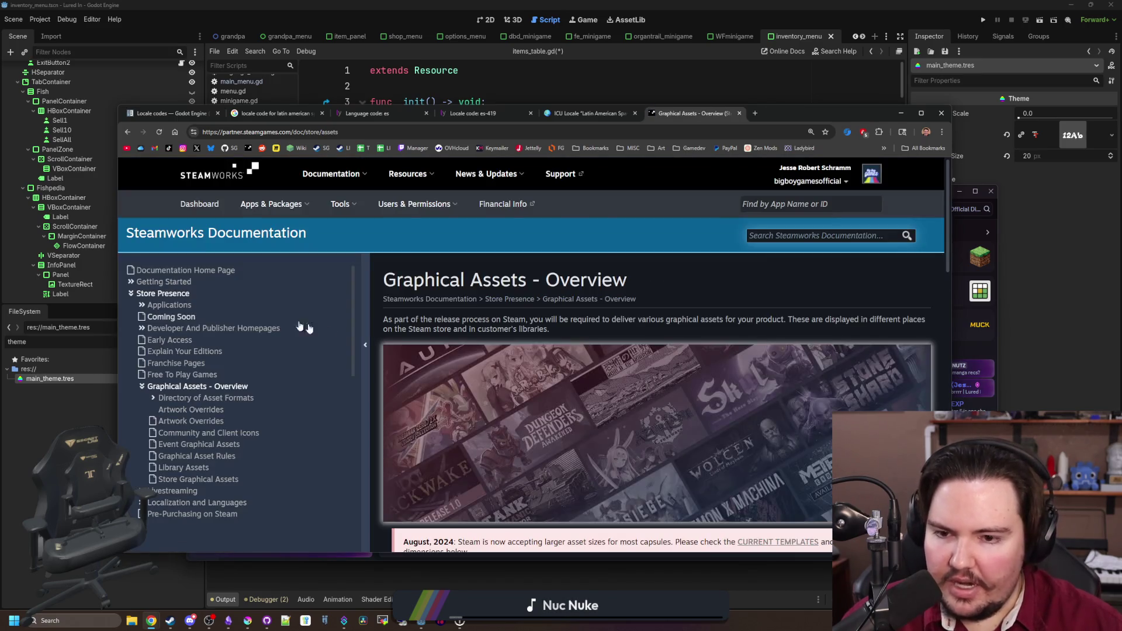
{"action": "scroll", "coordinate": [369, 345], "scroll_direction": "down", "scroll_amount": 8}
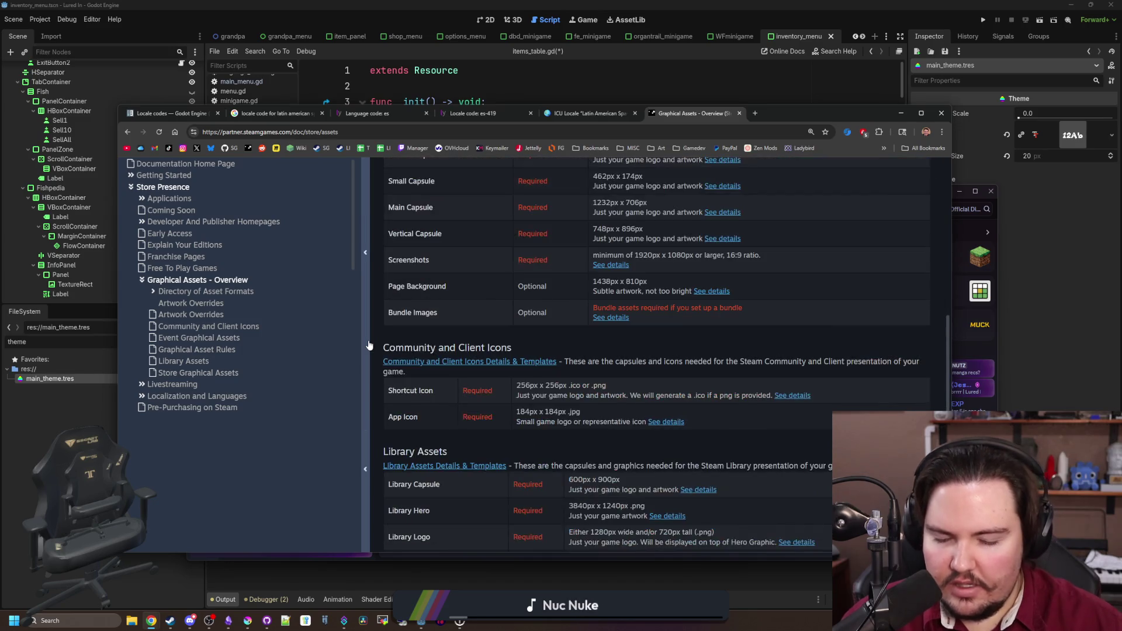
{"action": "scroll", "coordinate": [369, 345], "scroll_direction": "down", "scroll_amount": 3}
{"action": "left_click", "coordinate": [153, 342]}
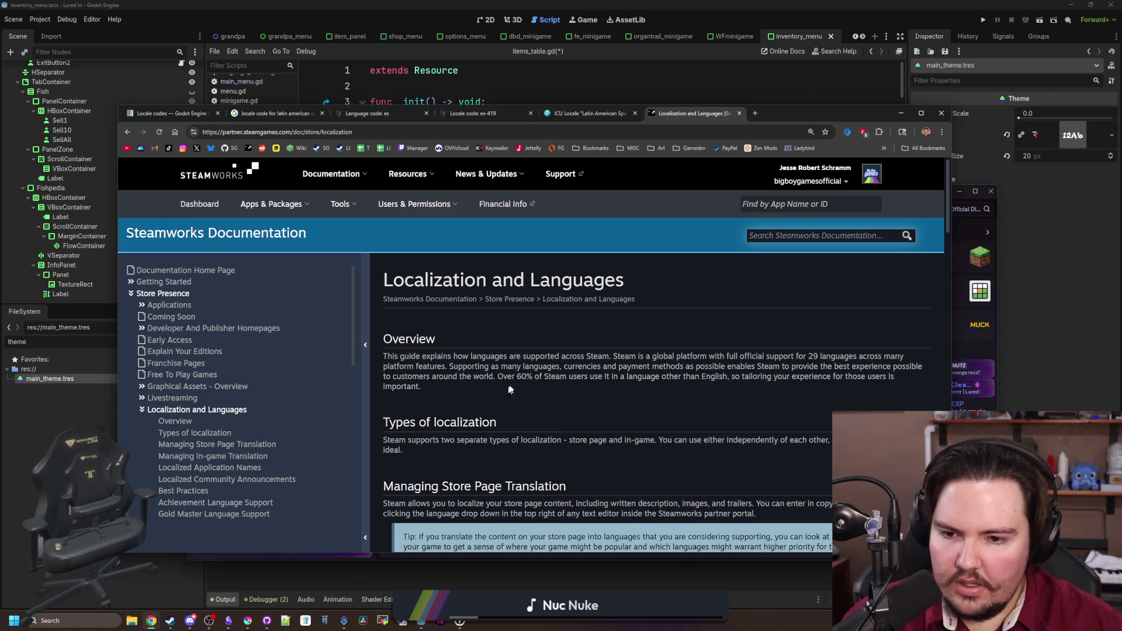
- Scroll back to the guide's Overview and lower the browser window to reveal Discord
{"action": "scroll", "coordinate": [531, 375], "scroll_direction": "down", "scroll_amount": 15}
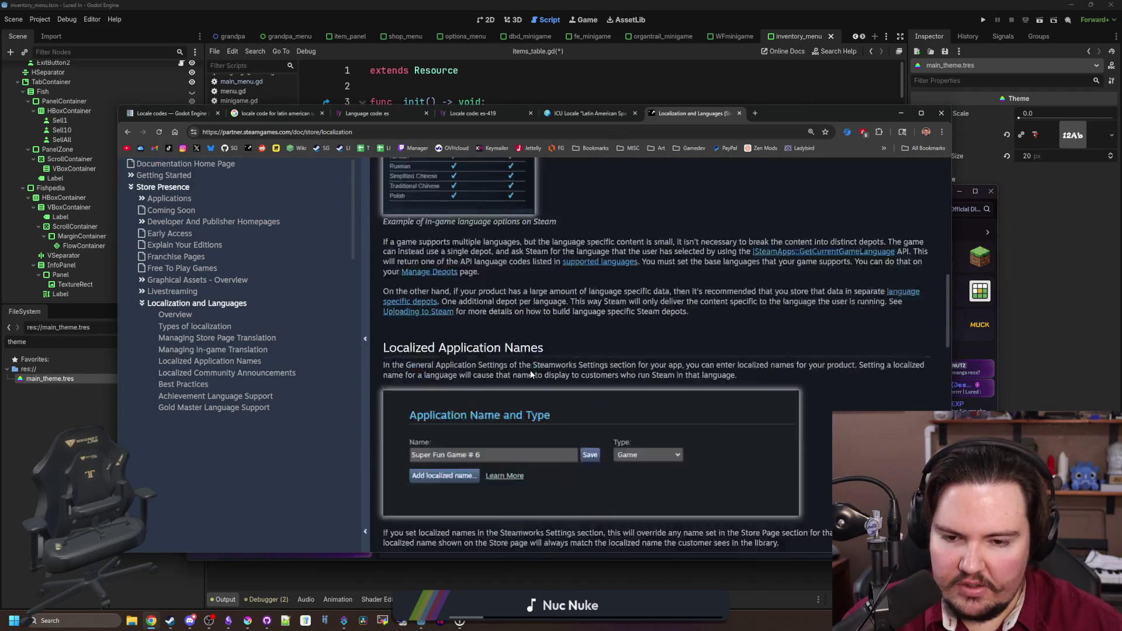
{"action": "scroll", "coordinate": [531, 374], "scroll_direction": "down", "scroll_amount": 10}
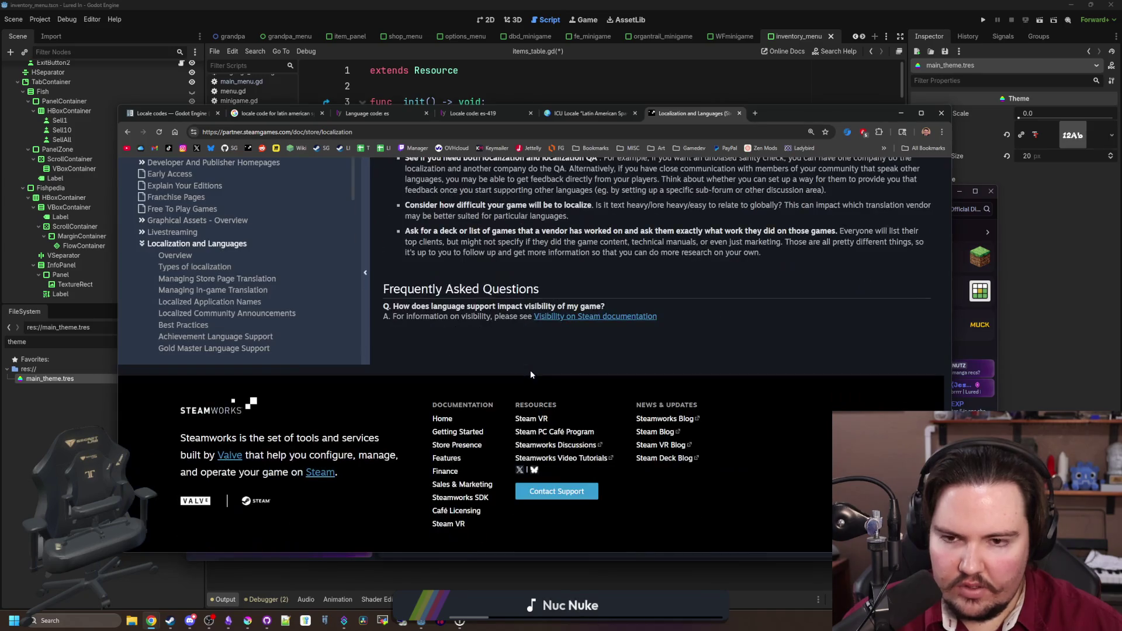
{"action": "scroll", "coordinate": [530, 375], "scroll_direction": "up", "scroll_amount": 4}
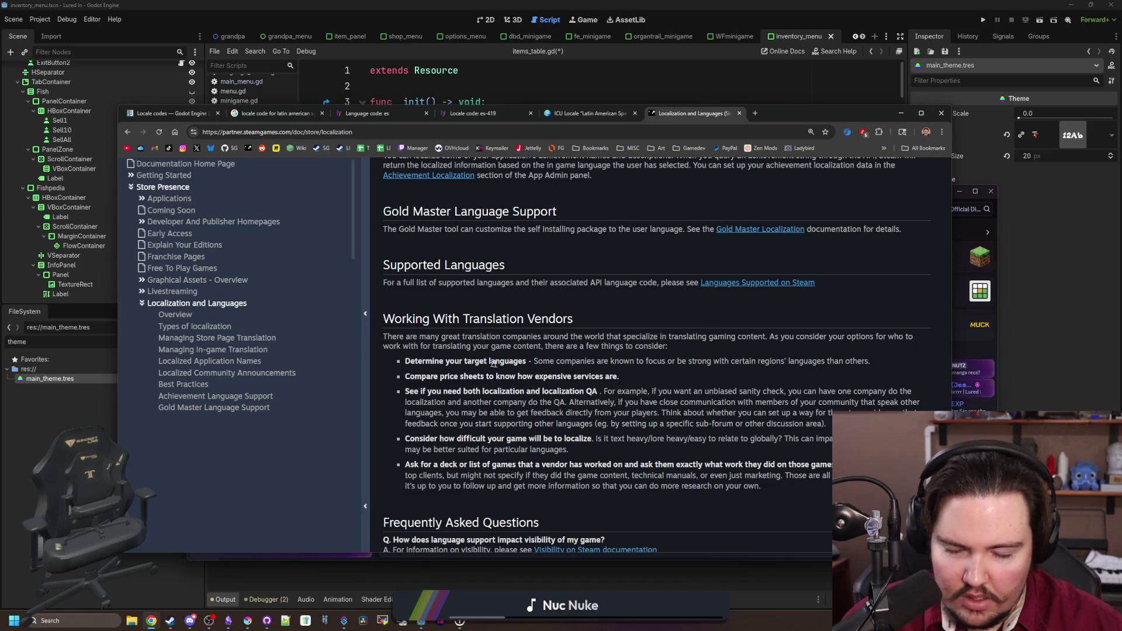
{"action": "scroll", "coordinate": [587, 376], "scroll_direction": "up", "scroll_amount": 15}
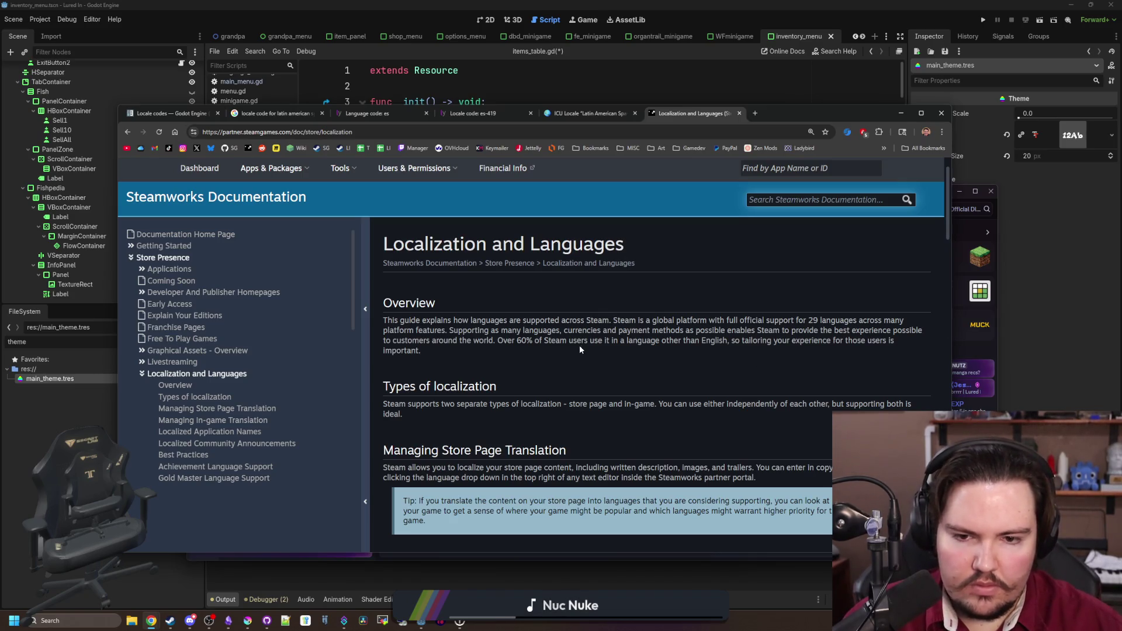
{"action": "left_click_drag", "start_coordinate": [794, 110], "coordinate": [820, 265]}
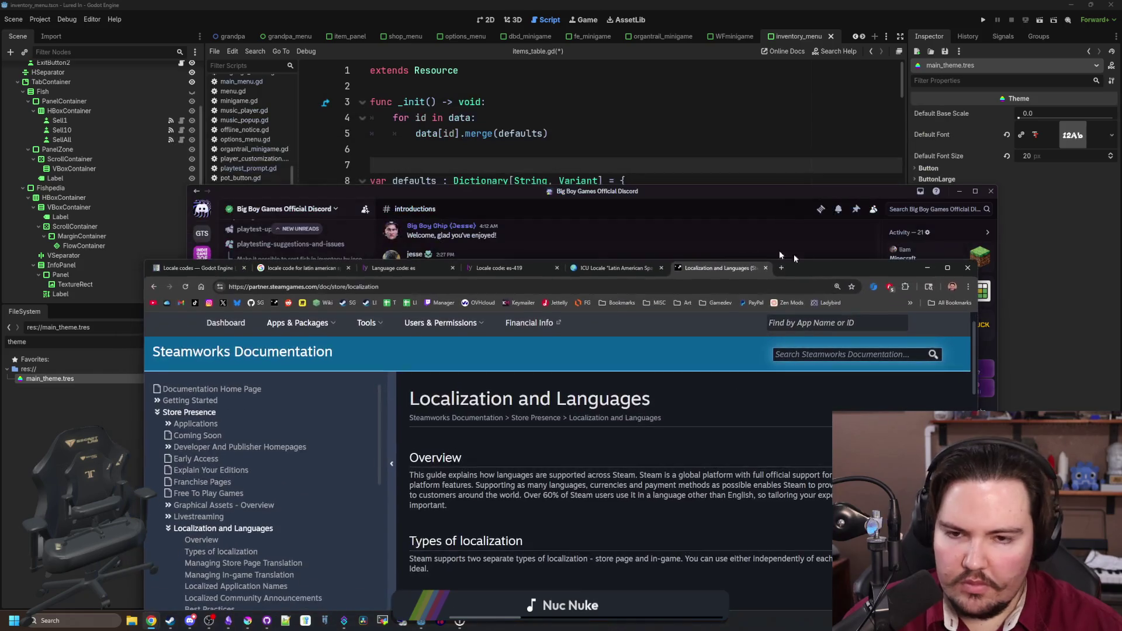
- View the LocalePlanet es_419 Latin American Spanish page, then bring Discord back in front
{"action": "left_click", "coordinate": [624, 267]}
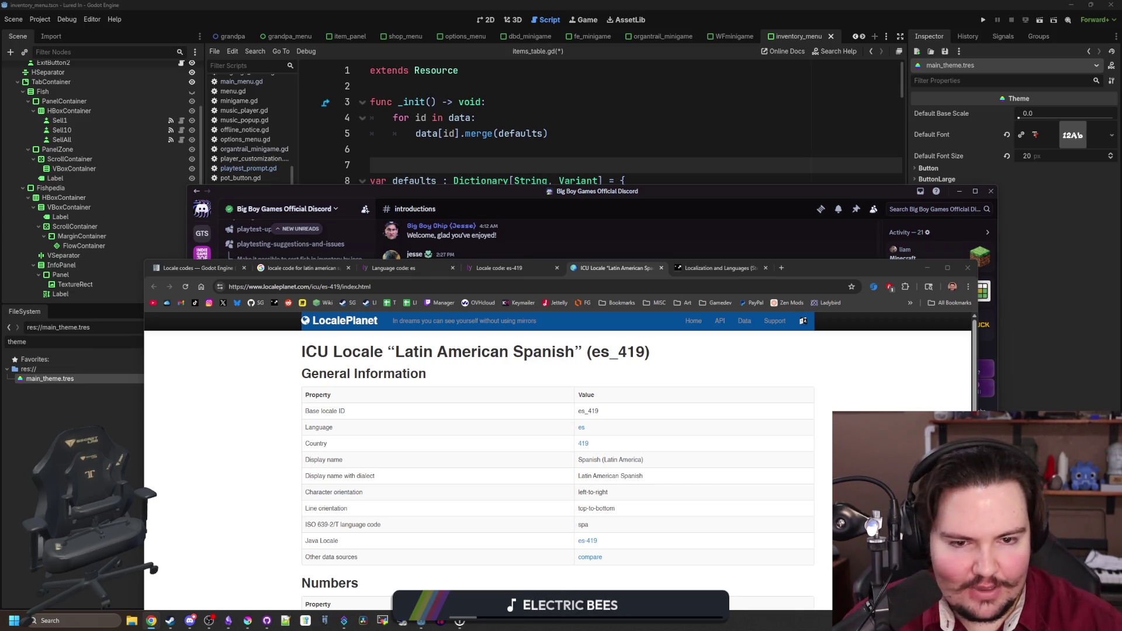
{"action": "key", "text": "alt+Tab"}
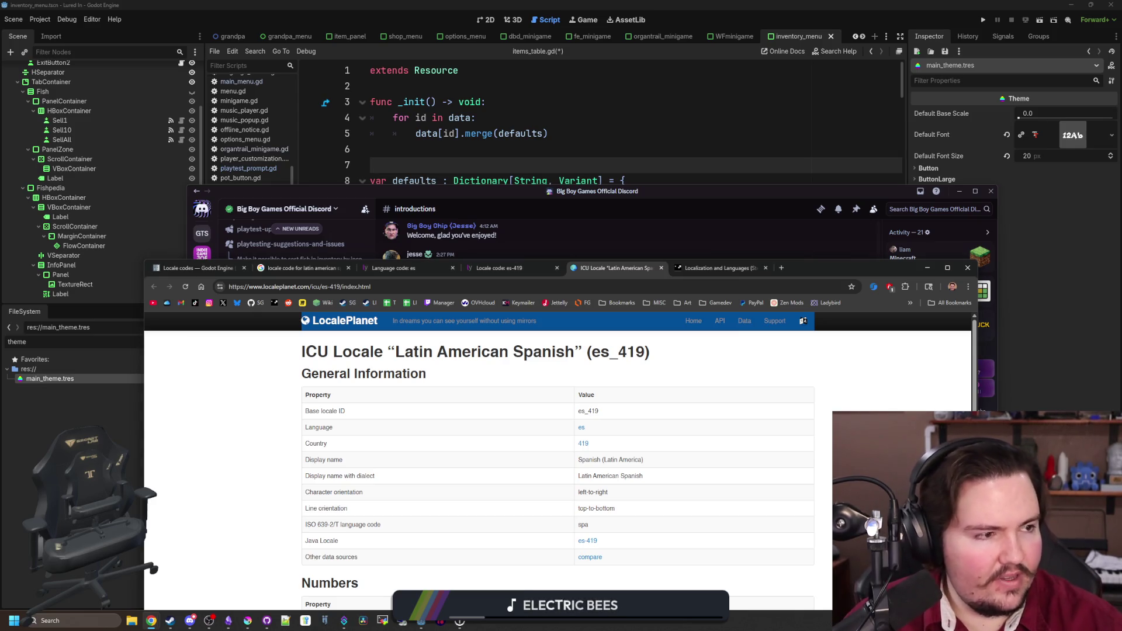
{"action": "key", "text": "alt+Tab"}
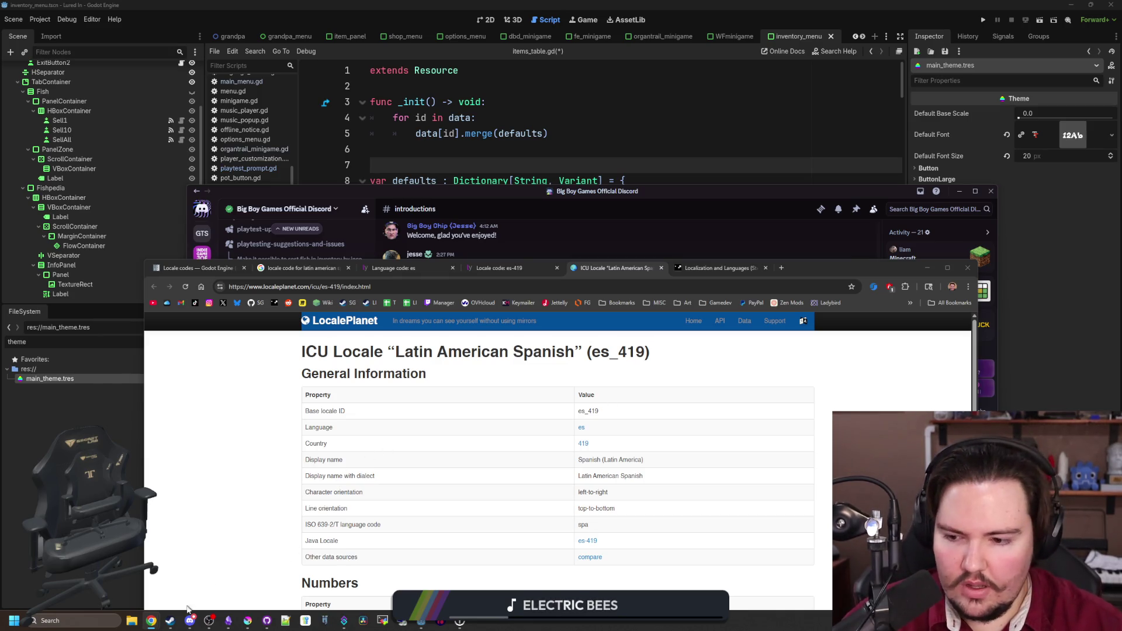
{"action": "left_click", "coordinate": [433, 199]}
- Open #new-peeps and scroll up to the newest member's join notice
{"action": "scroll", "coordinate": [280, 333], "scroll_direction": "up", "scroll_amount": 10}
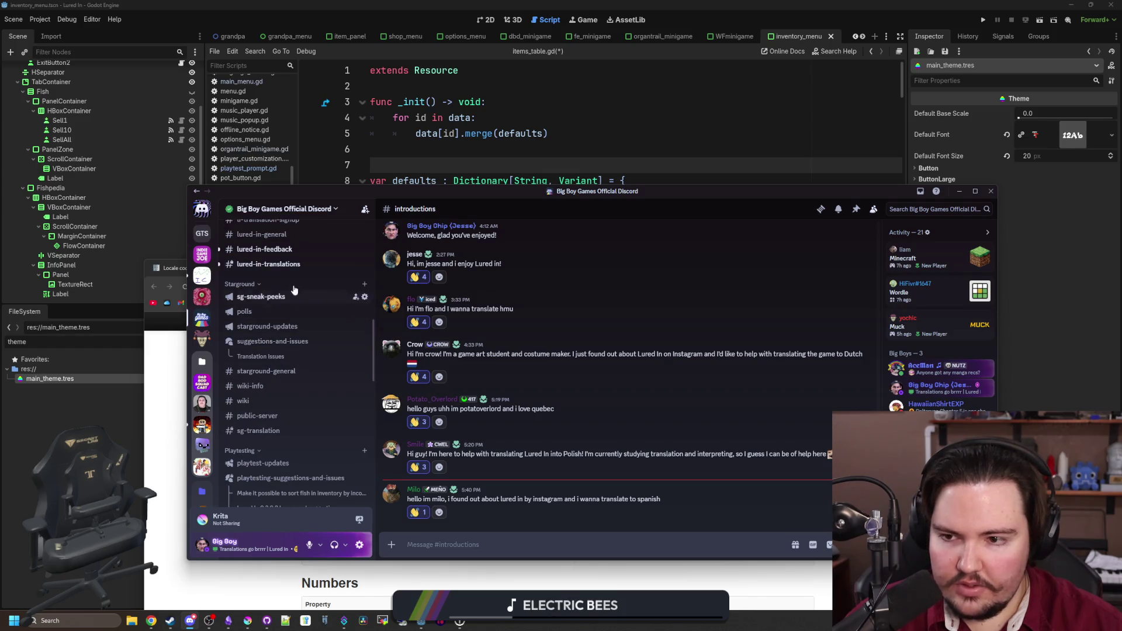
{"action": "left_click", "coordinate": [279, 332]}
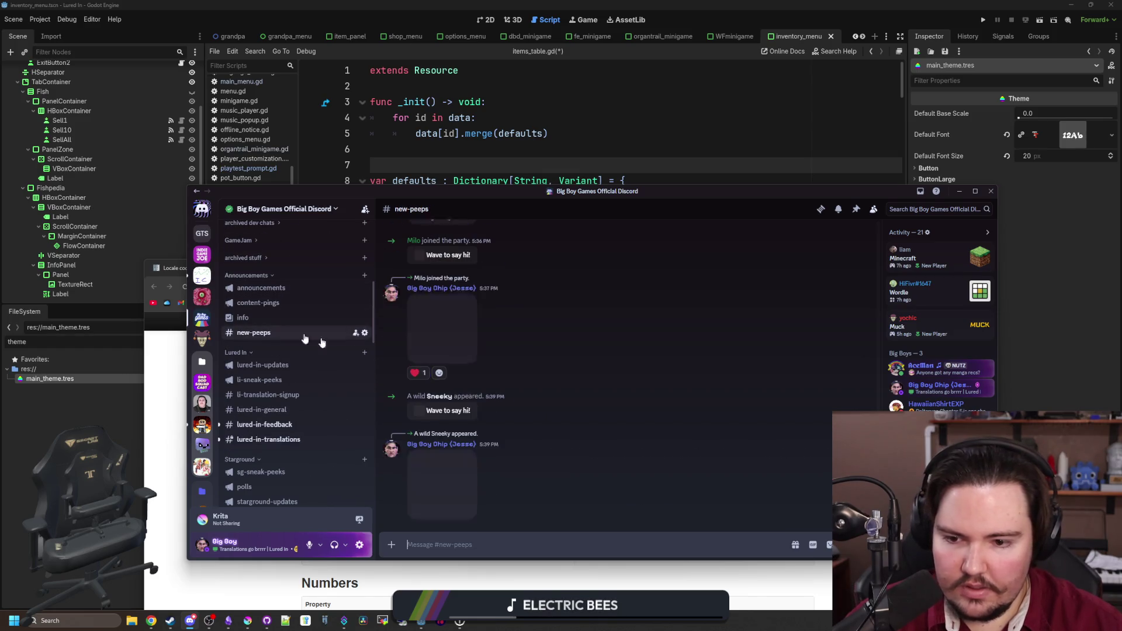
{"action": "scroll", "coordinate": [528, 406], "scroll_direction": "up", "scroll_amount": 5}
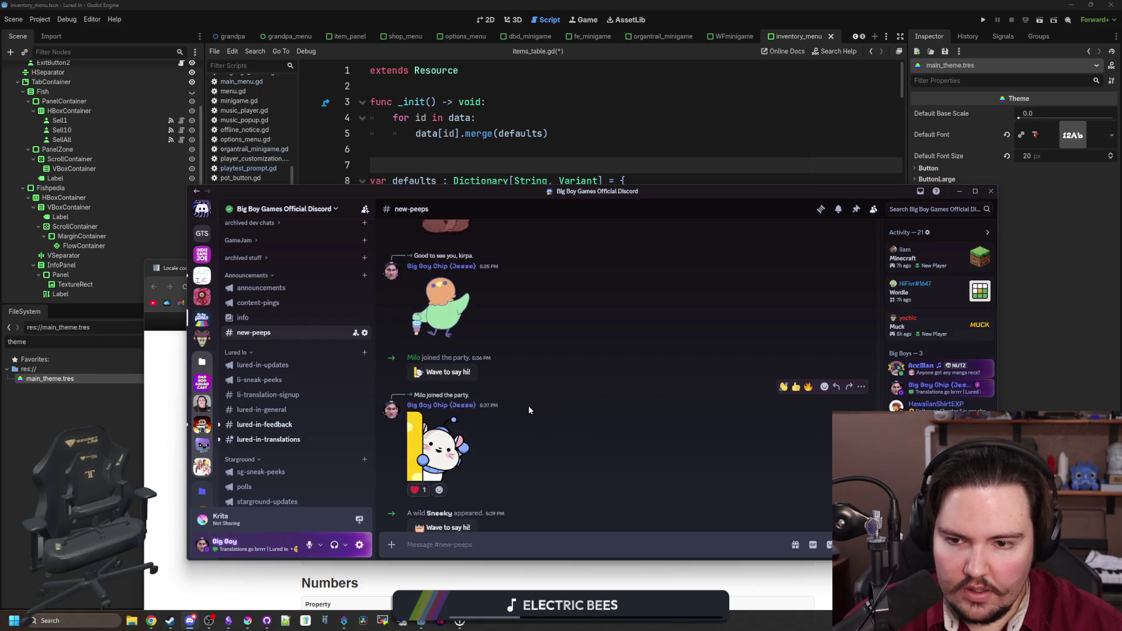
{"action": "scroll", "coordinate": [529, 408], "scroll_direction": "up", "scroll_amount": 4}
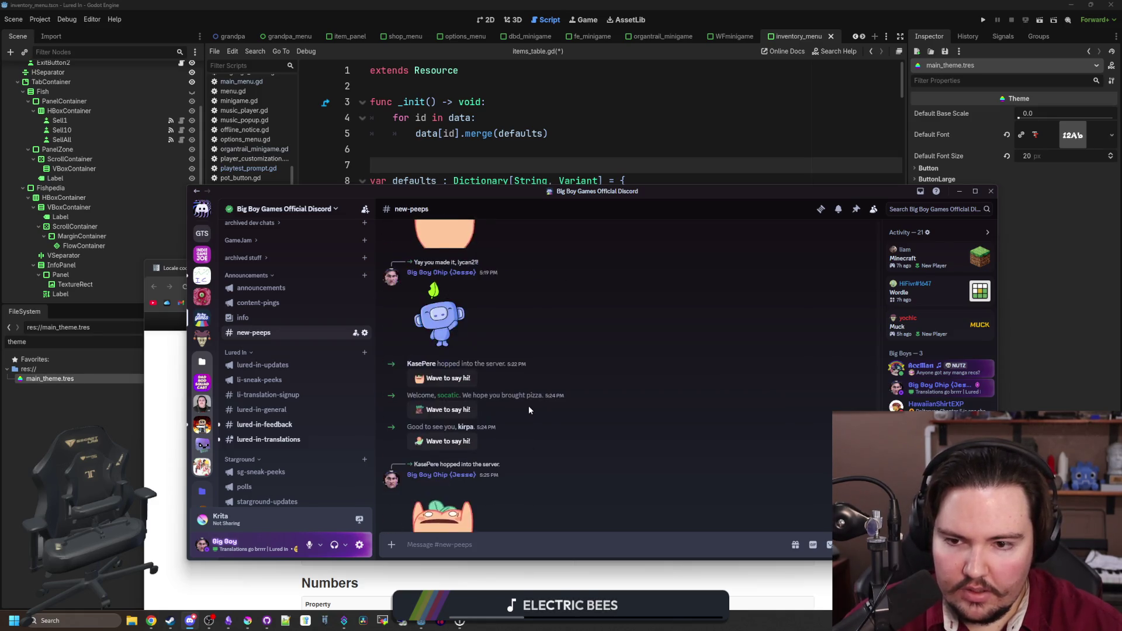
{"action": "scroll", "coordinate": [503, 435], "scroll_direction": "up", "scroll_amount": 5}
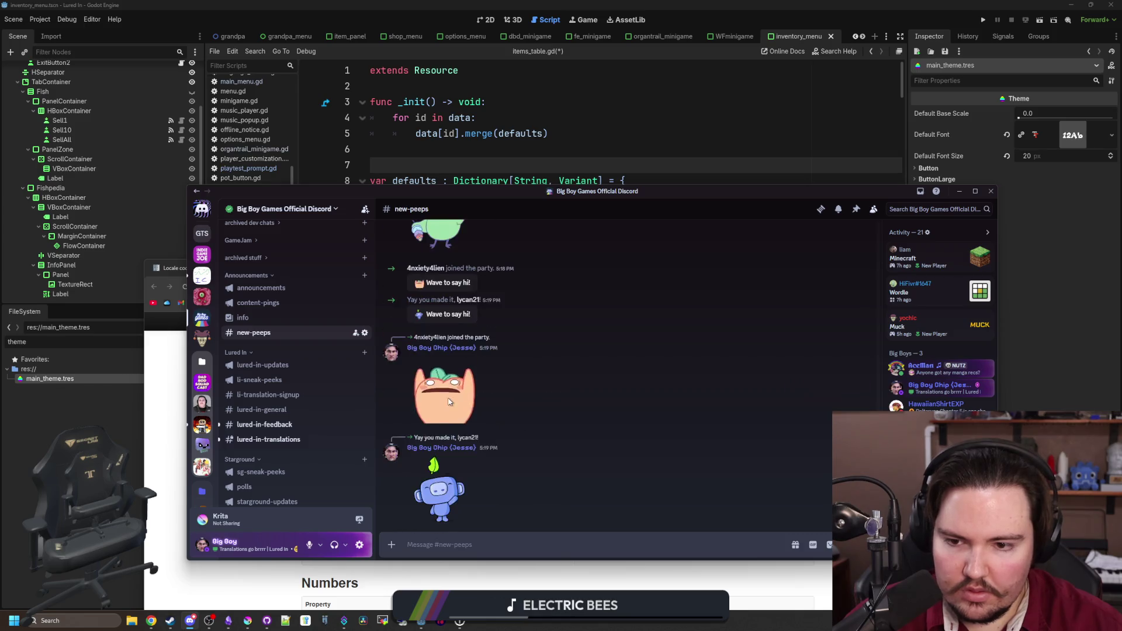
{"action": "scroll", "coordinate": [684, 442], "scroll_direction": "up", "scroll_amount": 5}
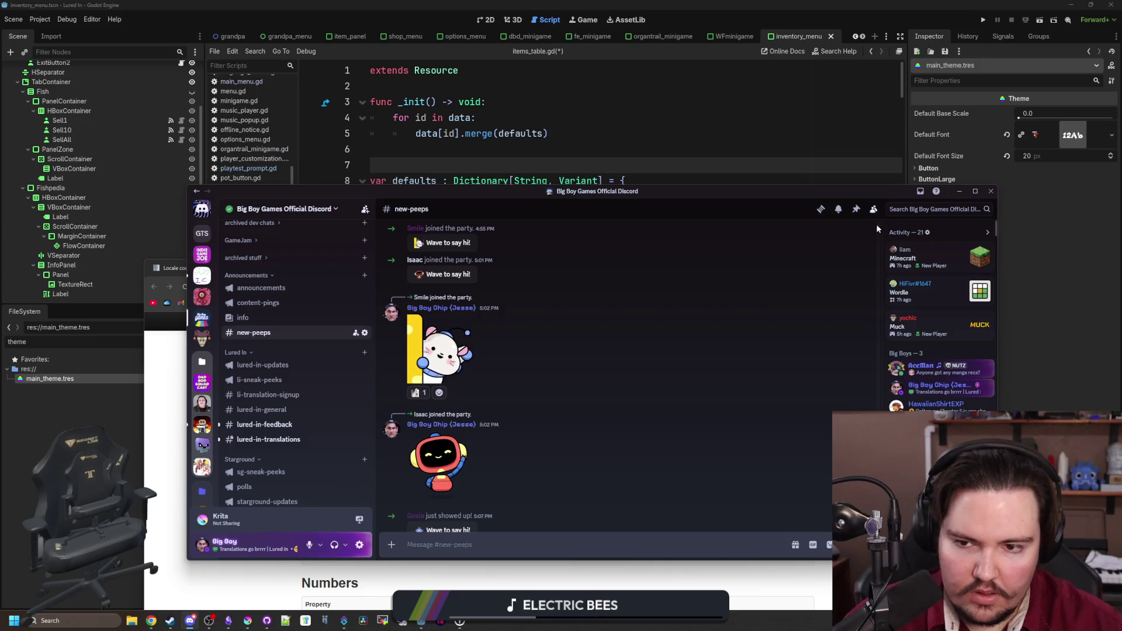
- Assign the new member the LI-Translator role, then move to #lured-in-feedback
{"action": "left_click", "coordinate": [415, 260]}
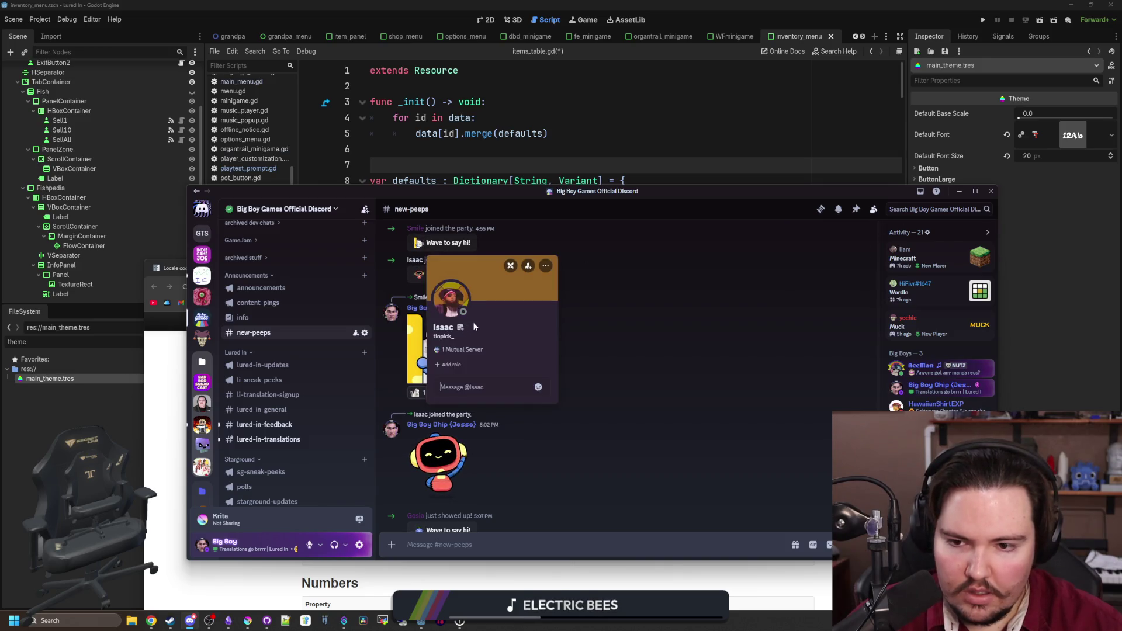
{"action": "left_click", "coordinate": [448, 366]}
{"action": "scroll", "coordinate": [458, 421], "scroll_direction": "down", "scroll_amount": 2}
{"action": "left_click", "coordinate": [484, 474]}
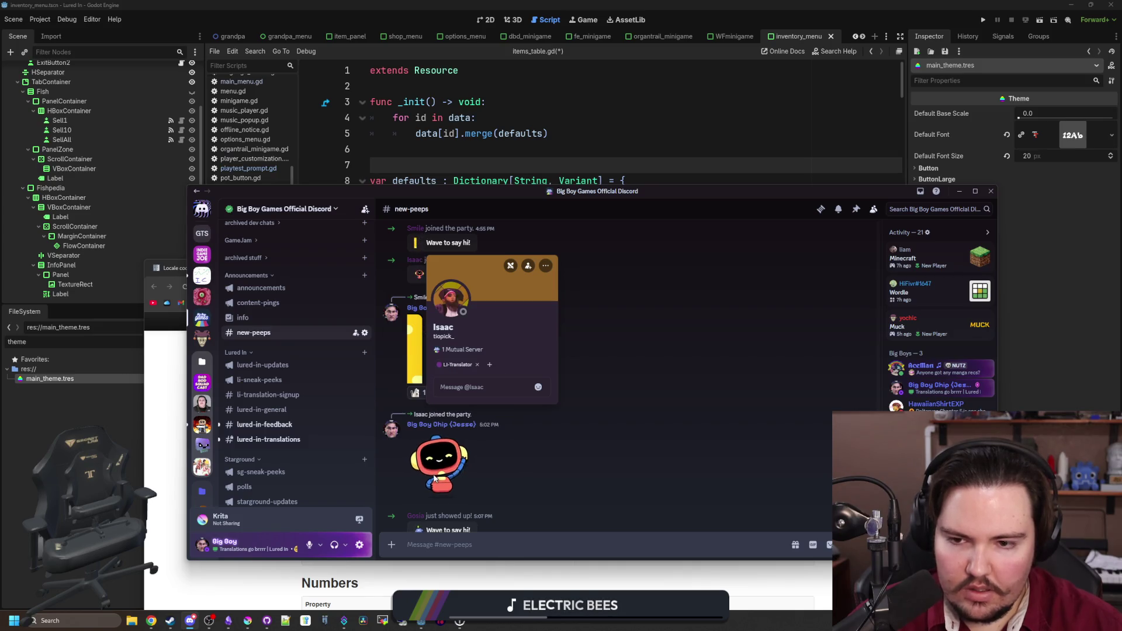
{"action": "left_click", "coordinate": [608, 421]}
{"action": "scroll", "coordinate": [524, 395], "scroll_direction": "down", "scroll_amount": 5}
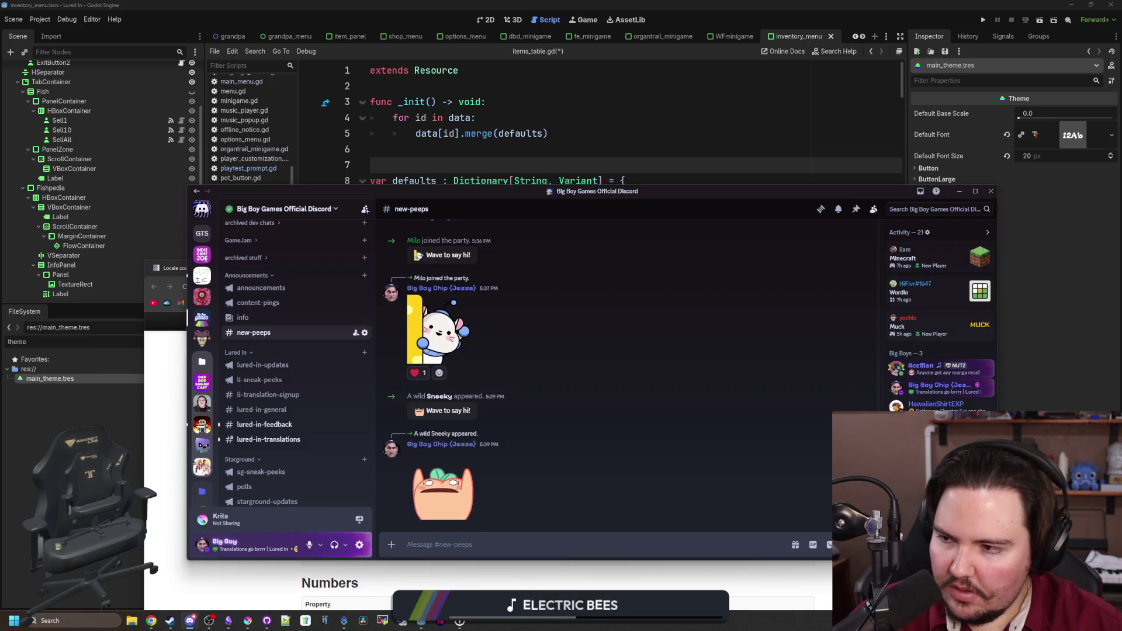
{"action": "mouse_move", "coordinate": [514, 401]}
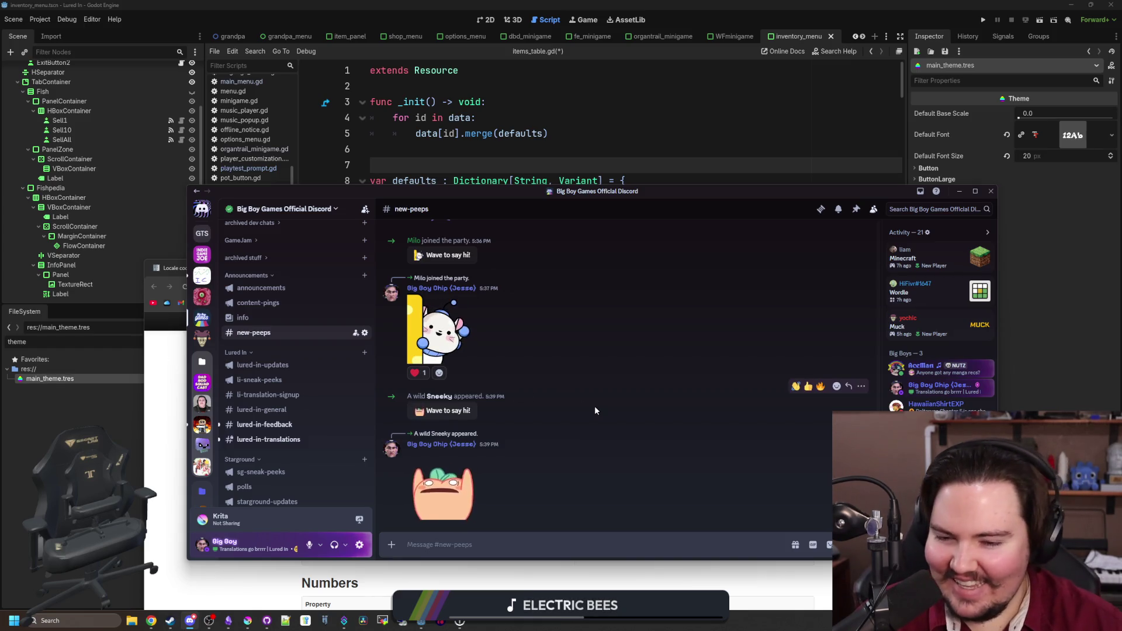
{"action": "scroll", "coordinate": [294, 424], "scroll_direction": "down", "scroll_amount": 2}
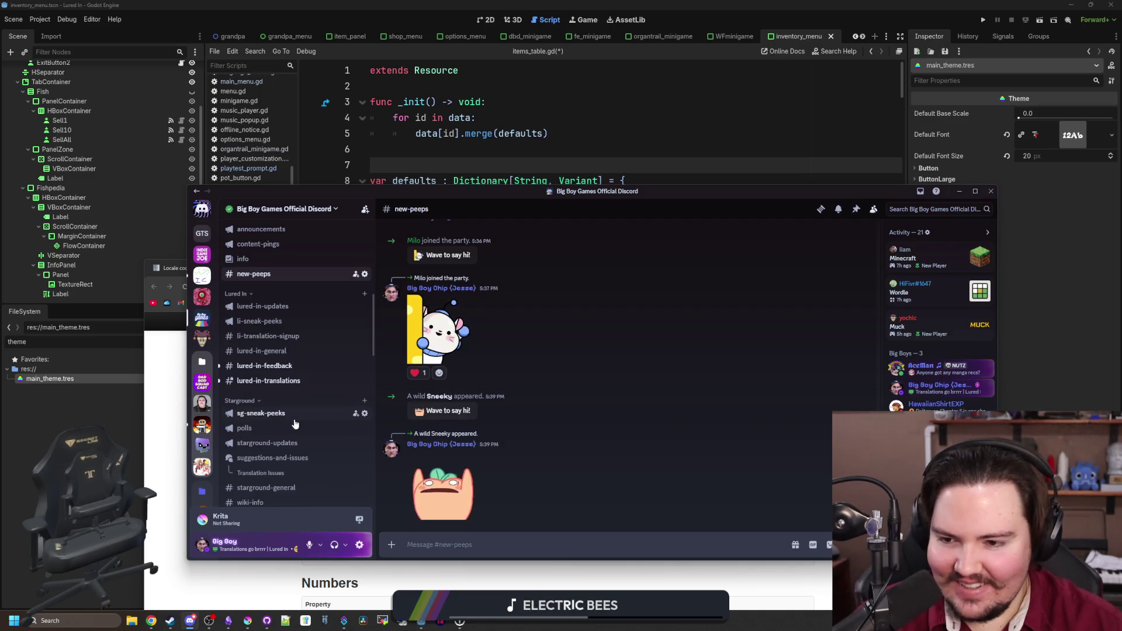
{"action": "left_click", "coordinate": [264, 366]}
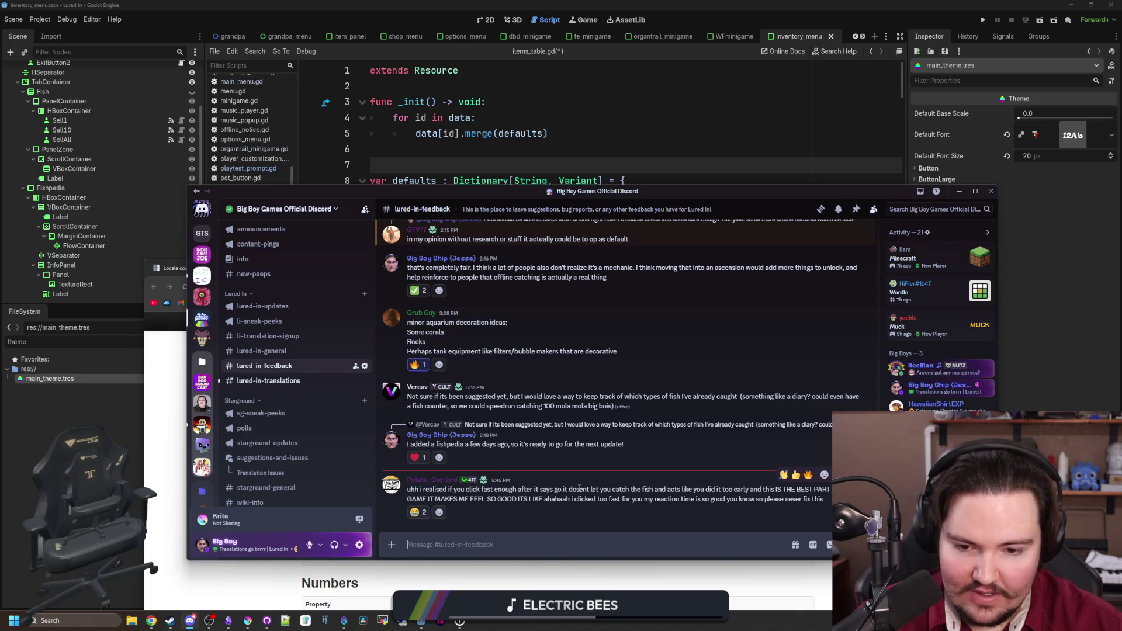
- Reply 'Lol yeah thats kind of a bit wacky' to the latest post in #lured-in-feedback
{"action": "mouse_move", "coordinate": [556, 490]}
{"action": "left_mouse_down"}
{"action": "mouse_move", "coordinate": [719, 500]}
{"action": "mouse_move", "coordinate": [751, 490]}
{"action": "left_mouse_up"}
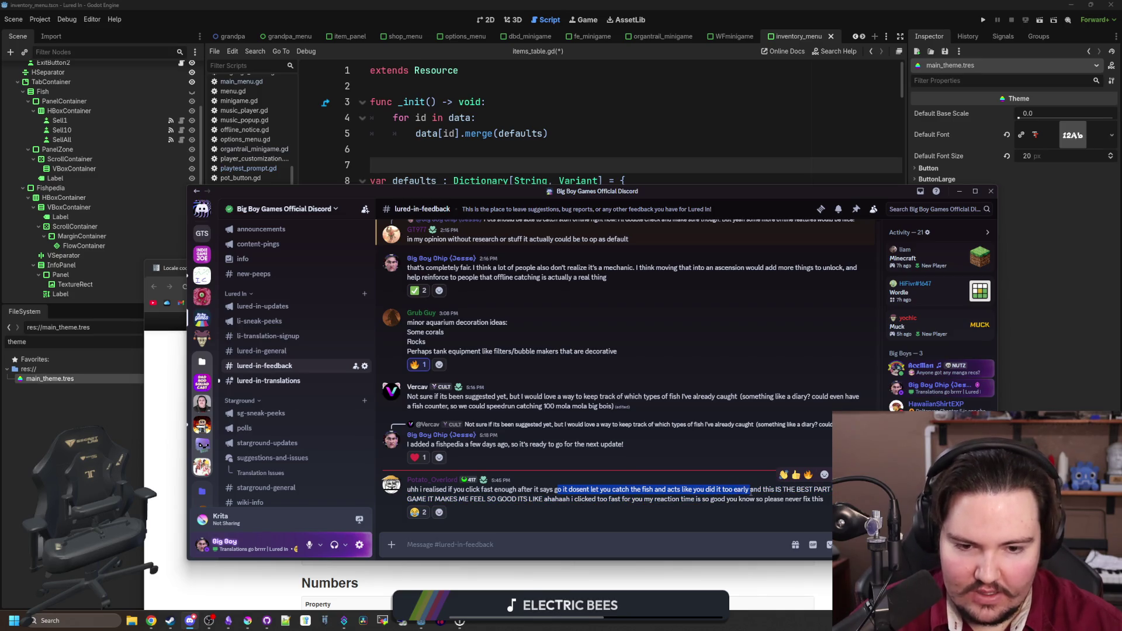
{"action": "left_click", "coordinate": [766, 493]}
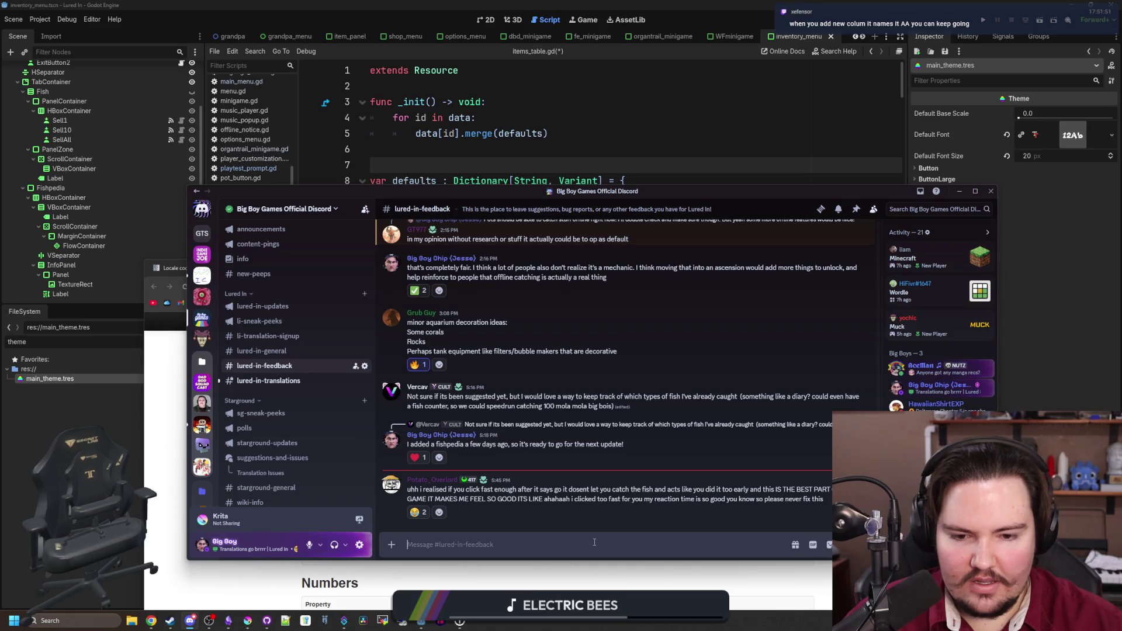
{"action": "type", "text": "lOL"}
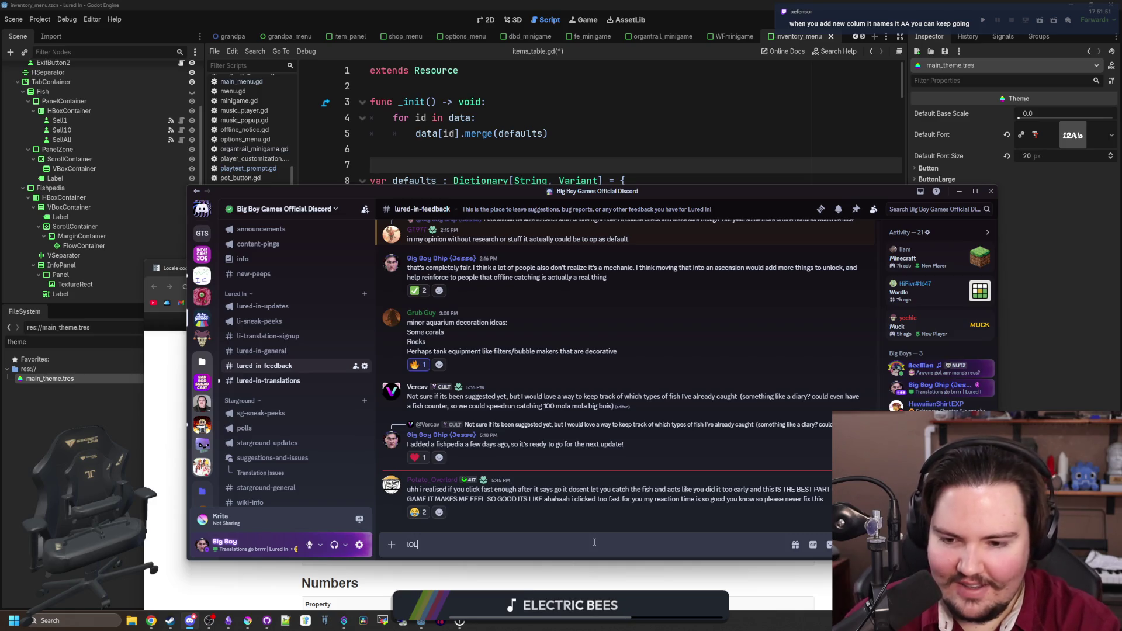
{"action": "key", "text": "BackSpace"}
{"action": "key", "text": "BackSpace"}
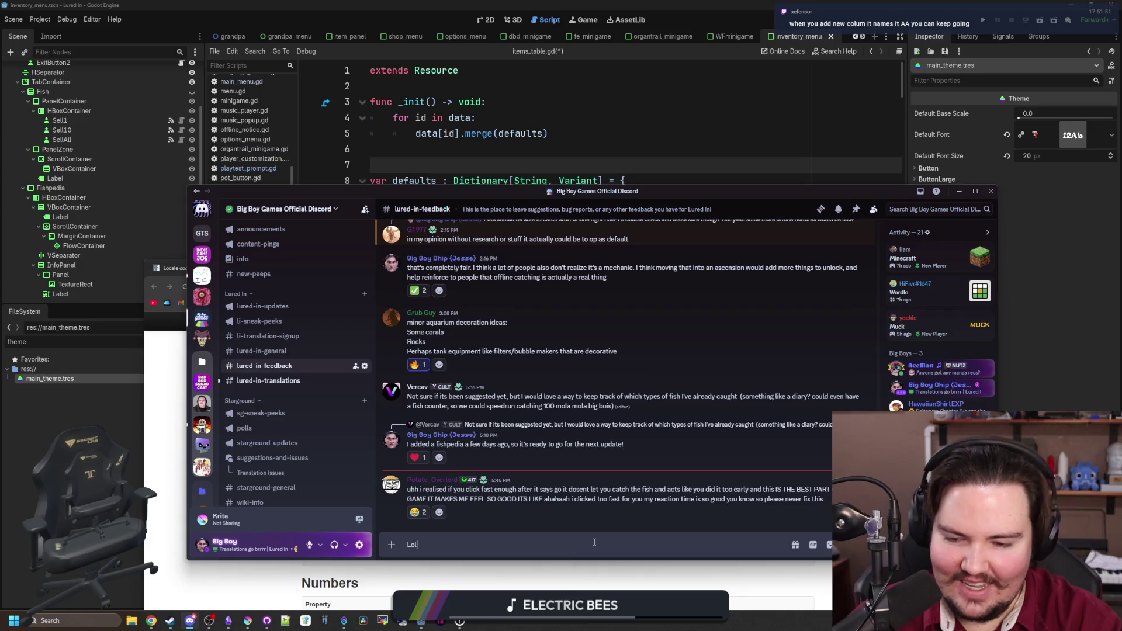
{"action": "type", "text": " yeah thats kind"}
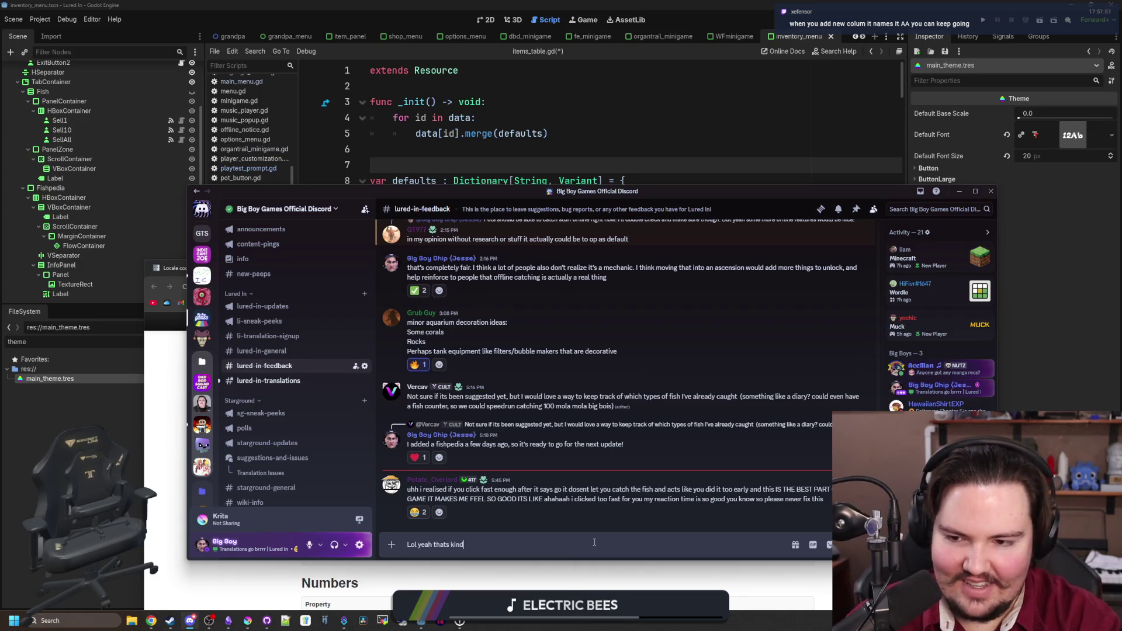
{"action": "type", "text": " of a bit wac"}
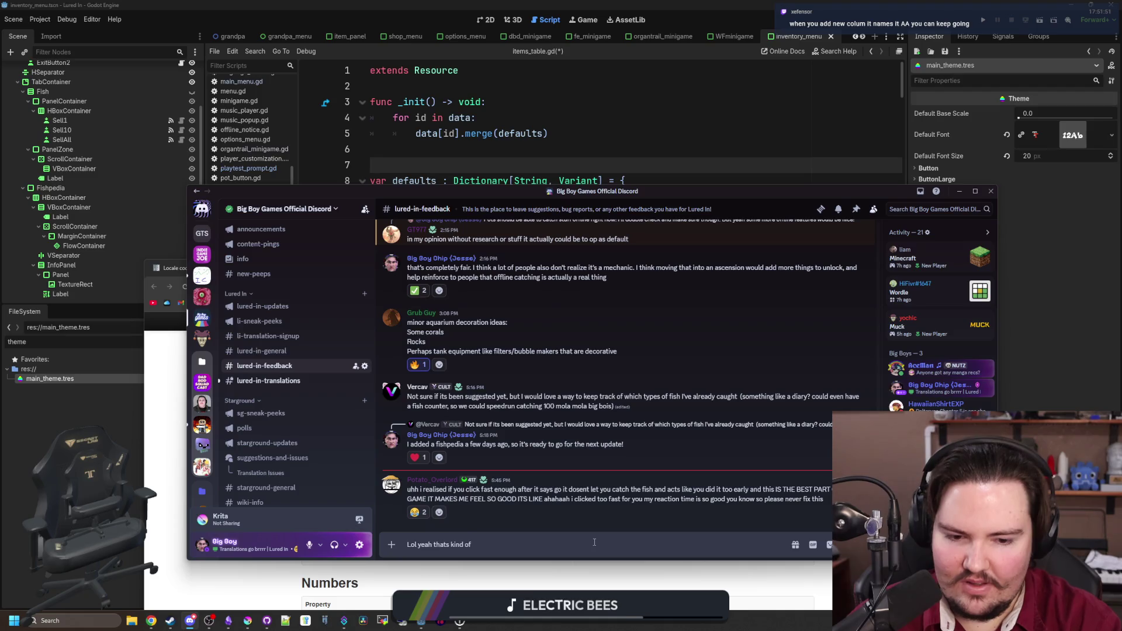
{"action": "type", "text": "ky"}
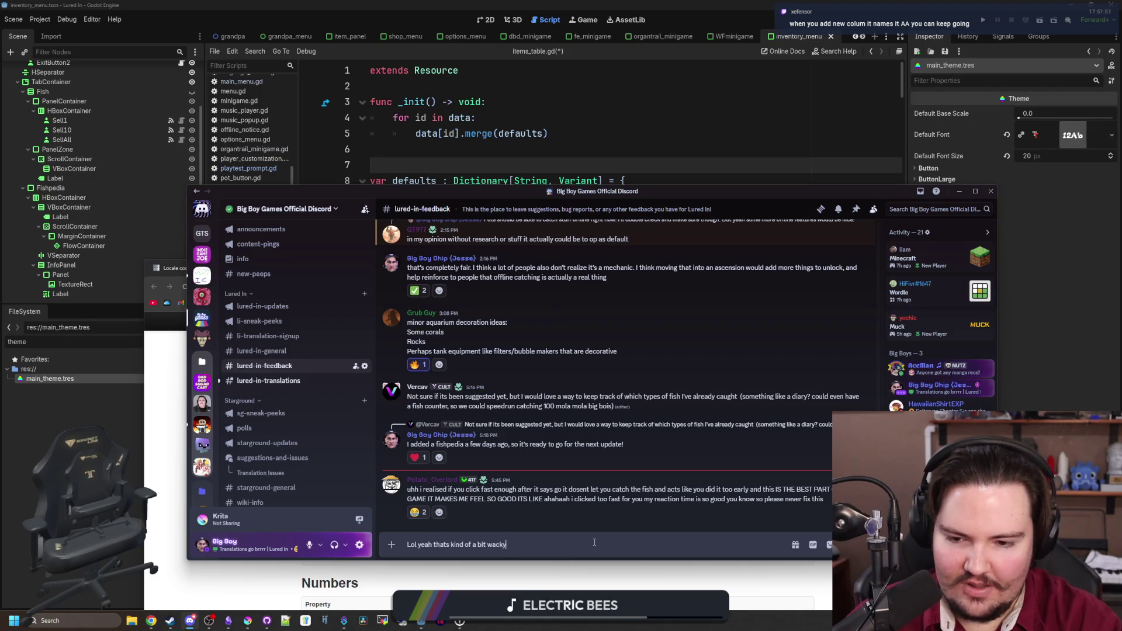
{"action": "key", "text": "Return"}
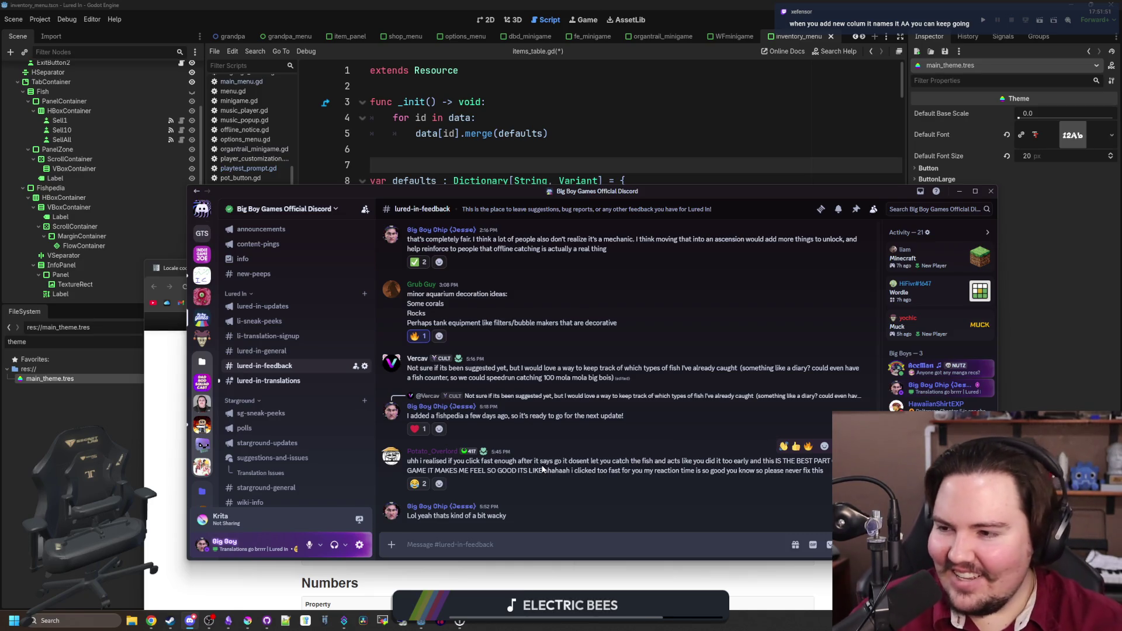
- React with a blue heart to the last message in #lured-in-translations, then move Discord aside
{"action": "left_click", "coordinate": [260, 381]}
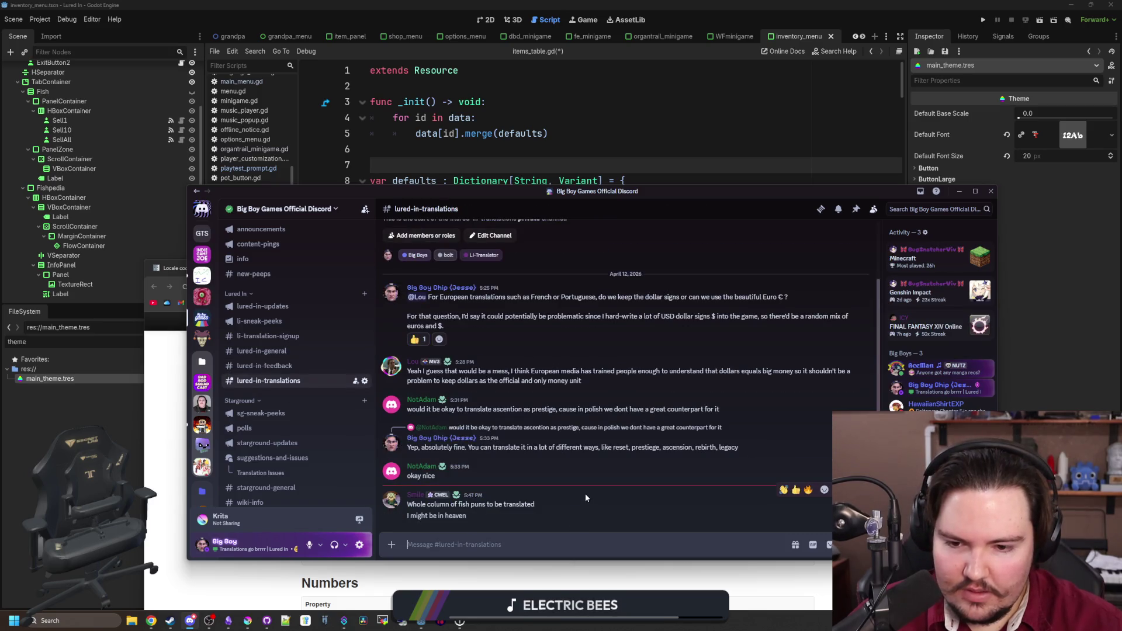
{"action": "left_click", "coordinate": [492, 539]}
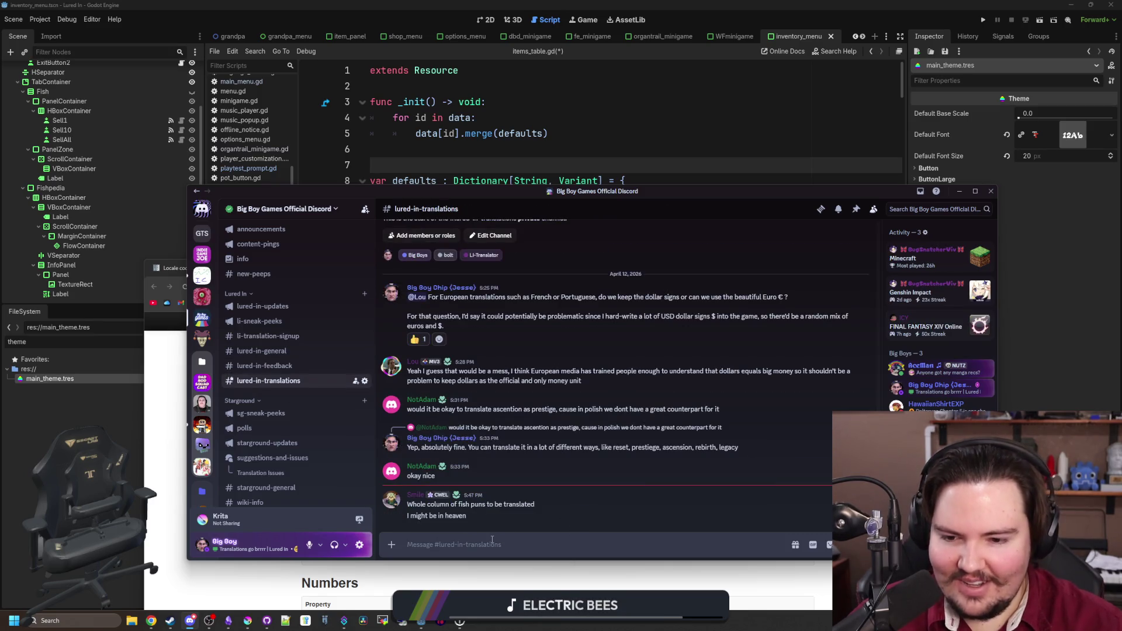
{"action": "mouse_move", "coordinate": [766, 513]}
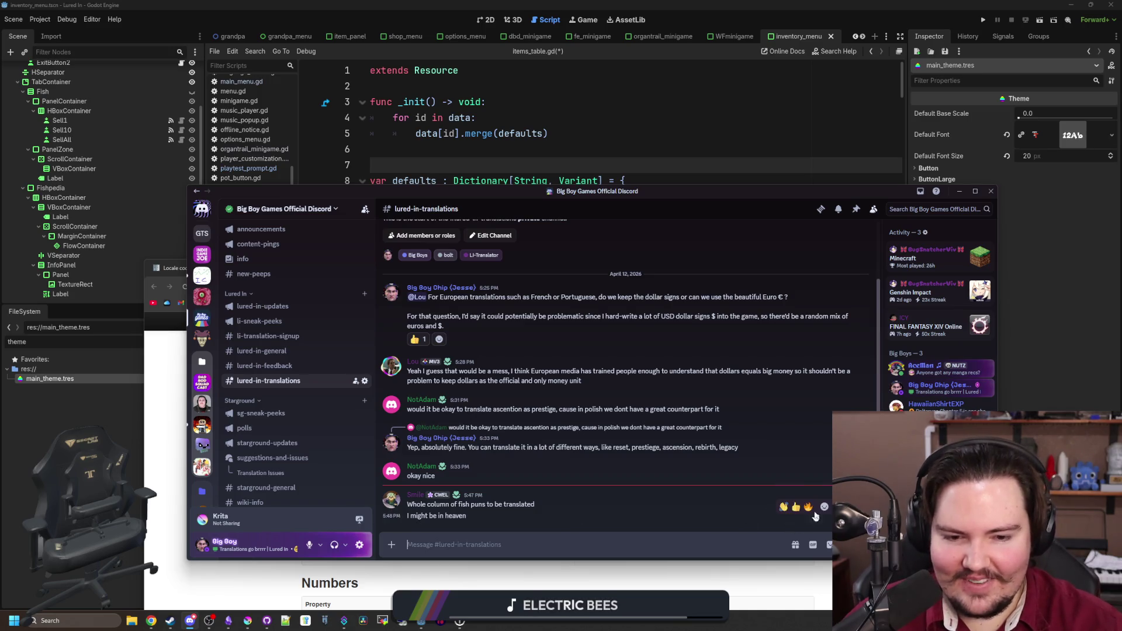
{"action": "left_click", "coordinate": [824, 490]}
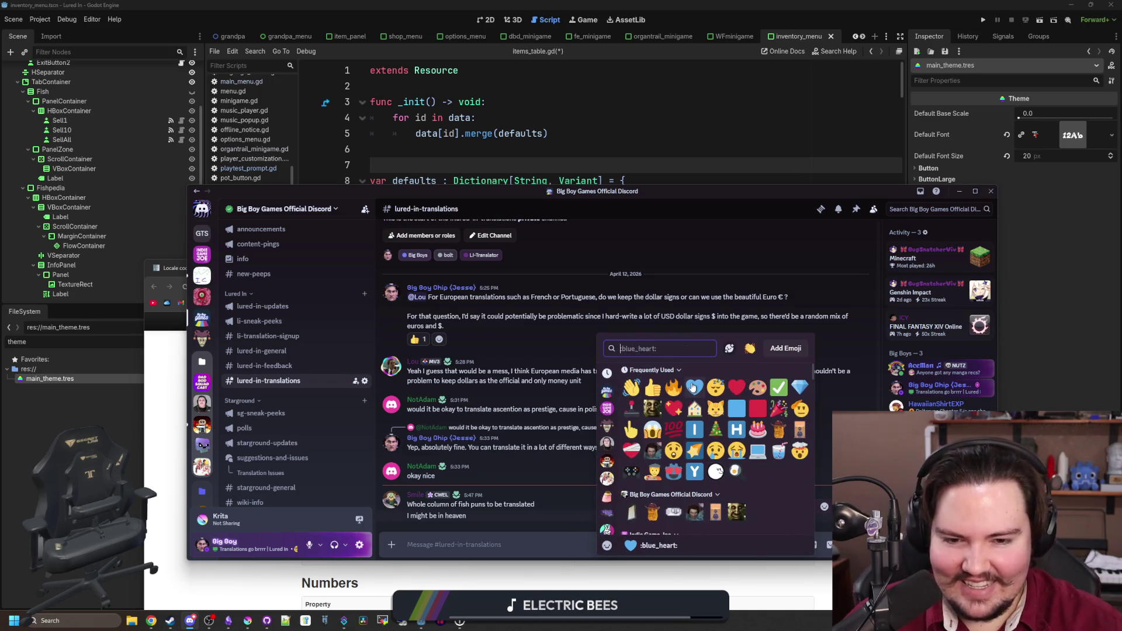
{"action": "left_click", "coordinate": [695, 387]}
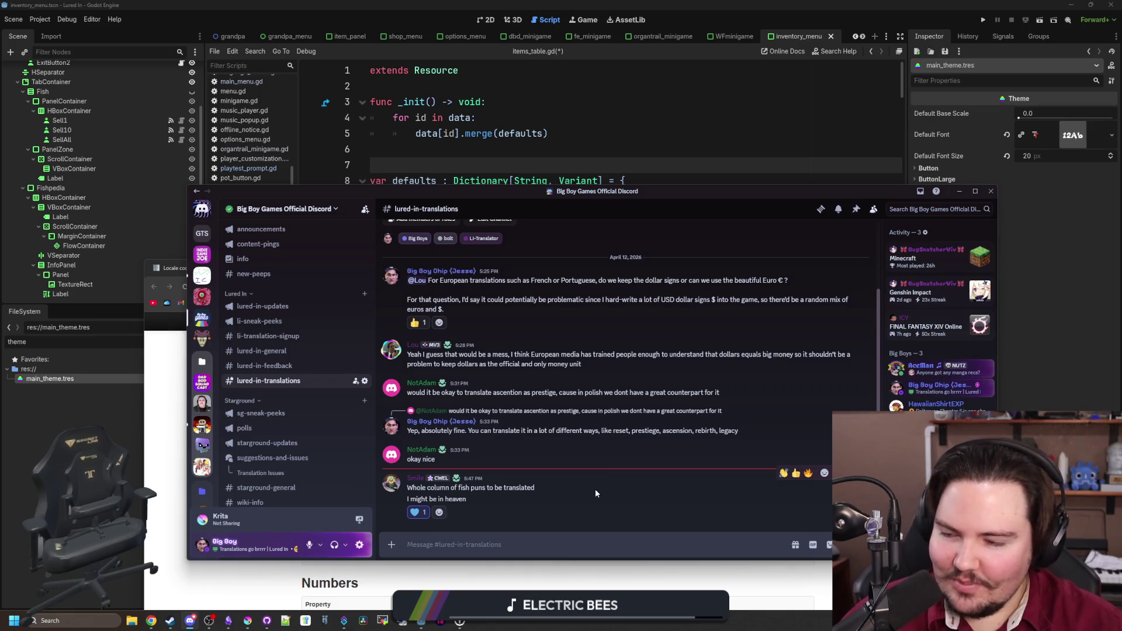
{"action": "mouse_move", "coordinate": [486, 189]}
{"action": "left_mouse_down"}
{"action": "mouse_move", "coordinate": [746, 377]}
{"action": "mouse_move", "coordinate": [745, 436]}
{"action": "left_mouse_up"}
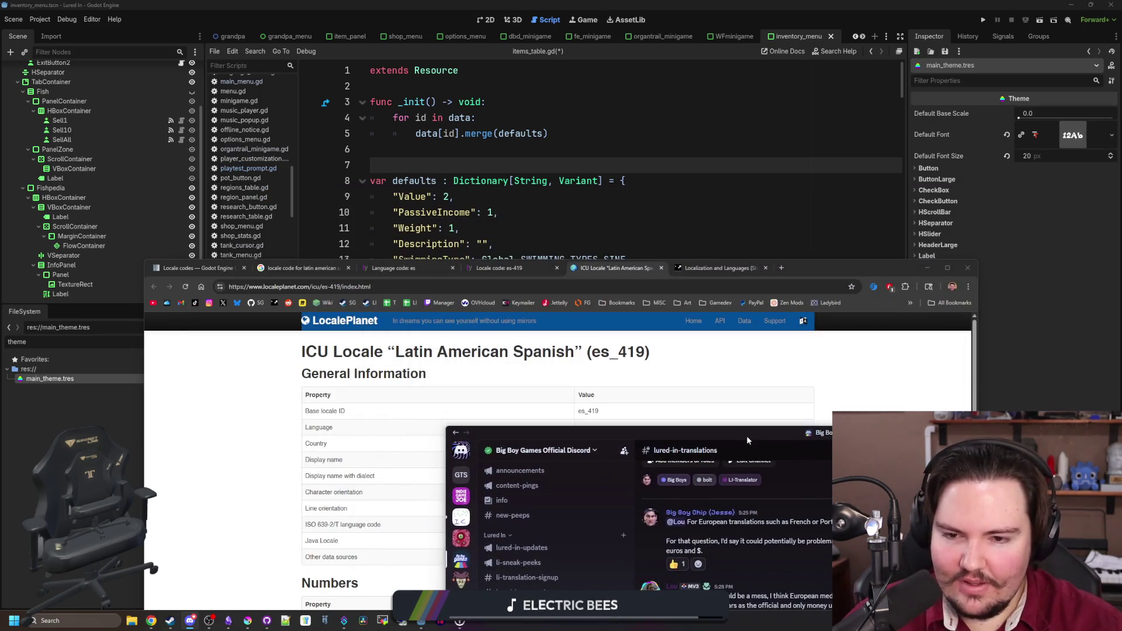
- Close the Latin American Spanish locale tab and open a new Chrome window
{"action": "left_click", "coordinate": [658, 261]}
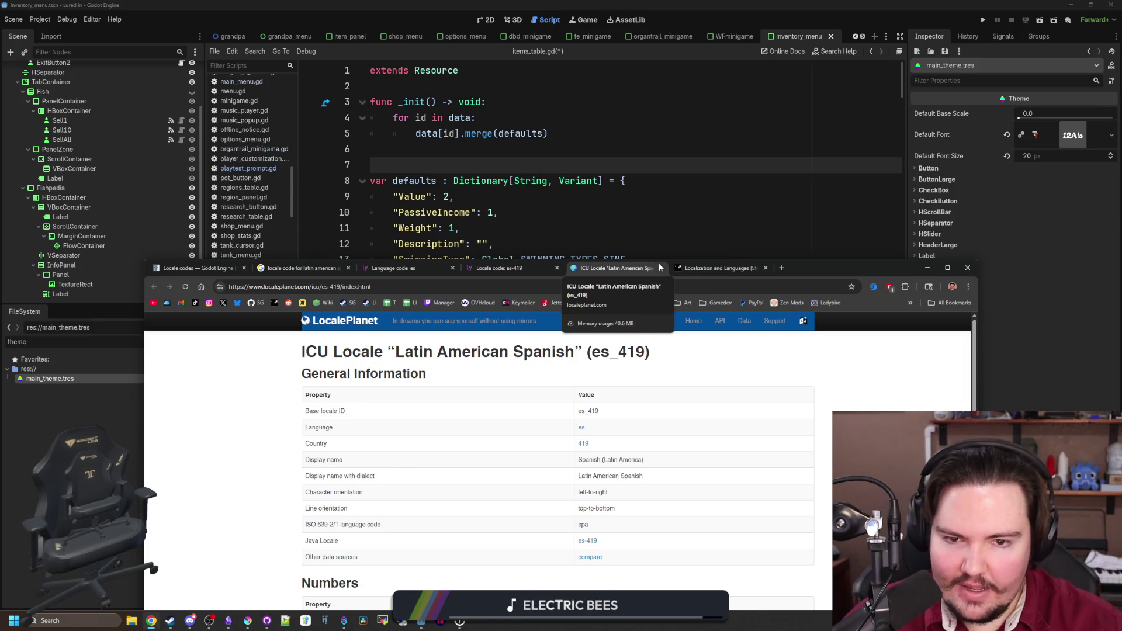
{"action": "left_click", "coordinate": [661, 269]}
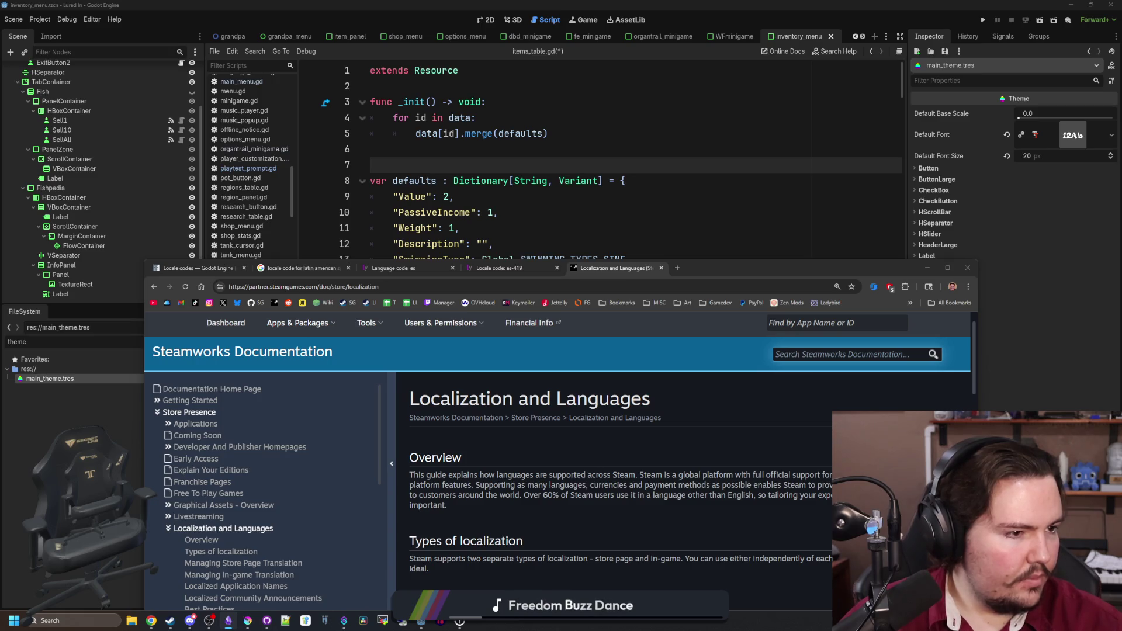
{"action": "key", "text": "ctrl+n"}
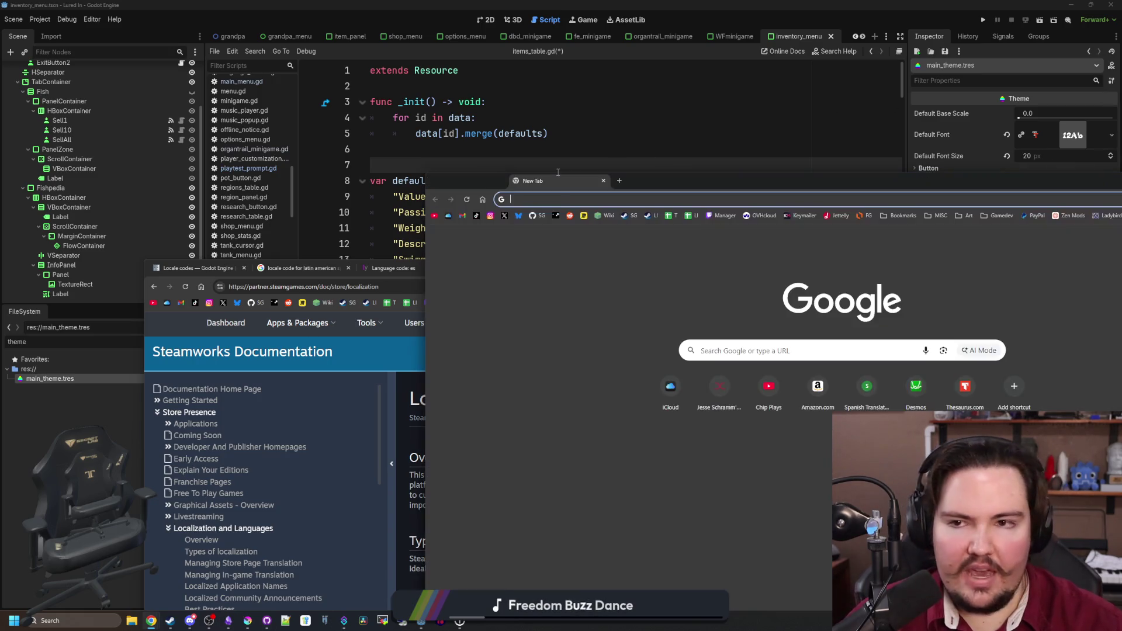
- Search the Godot locale codes page for 'norwegian' and step through the matches
{"action": "left_click", "coordinate": [197, 268]}
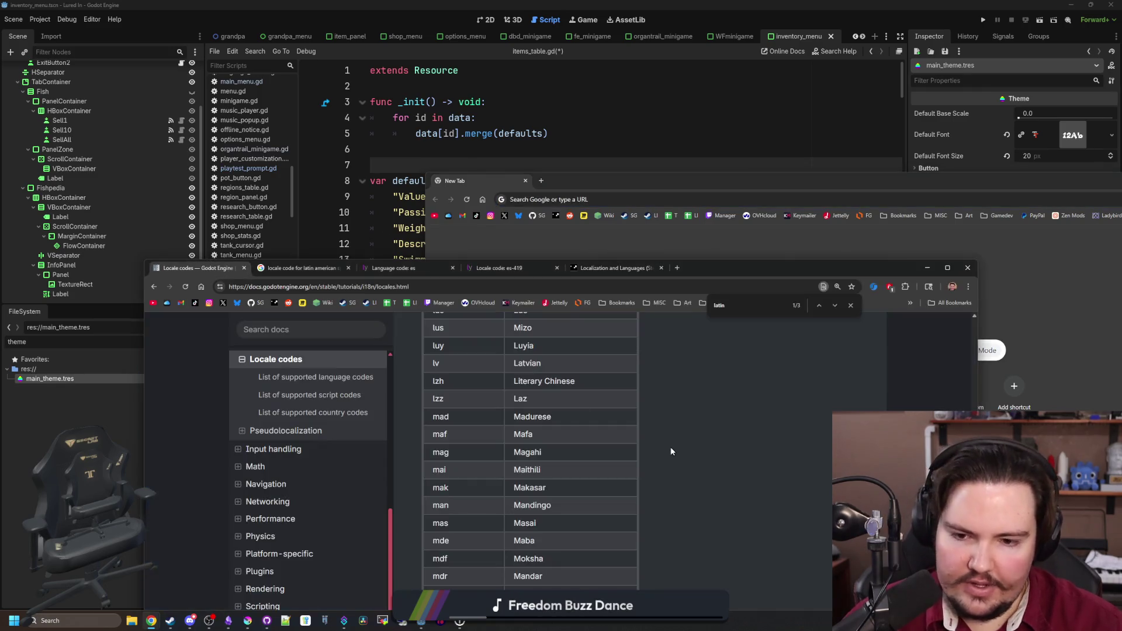
{"action": "type", "text": "norwe"}
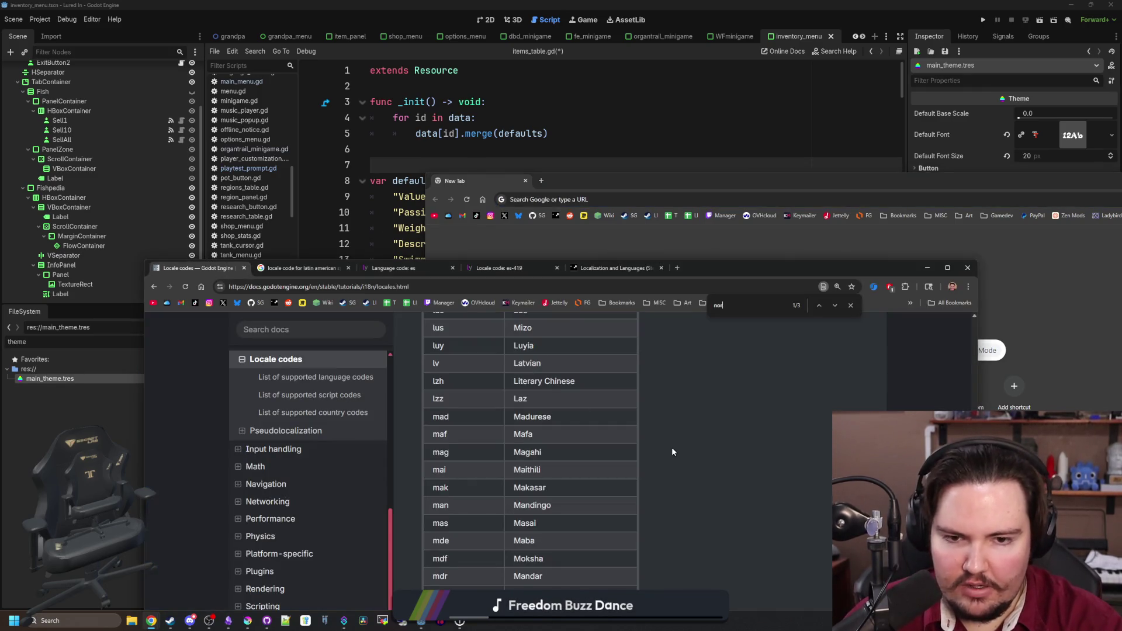
{"action": "key", "text": "BackSpace"}
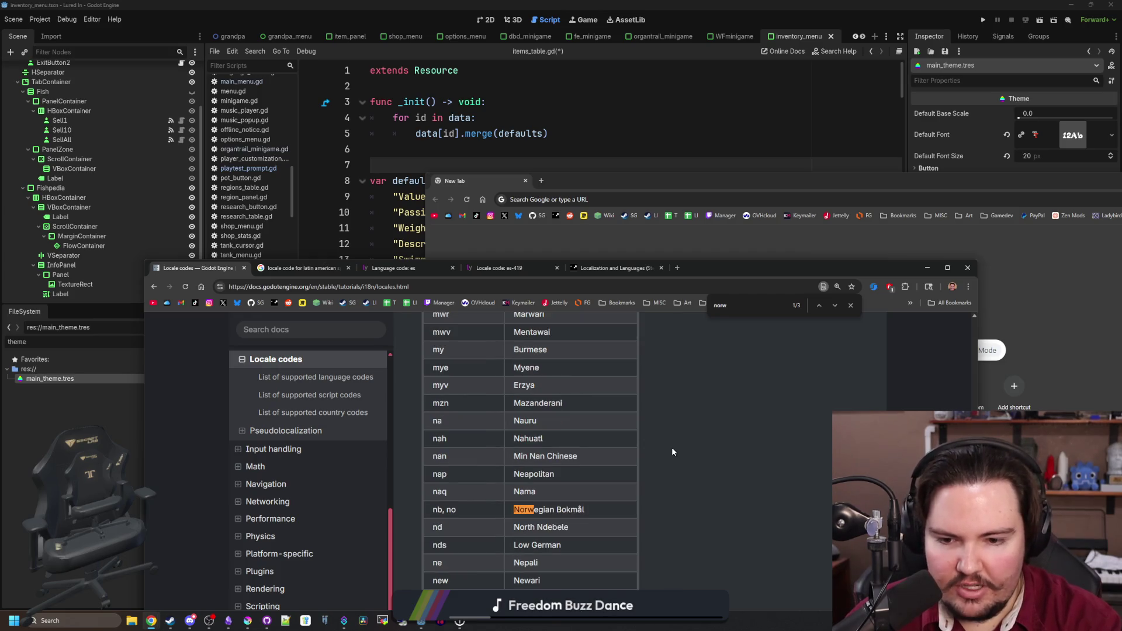
{"action": "type", "text": "egian"}
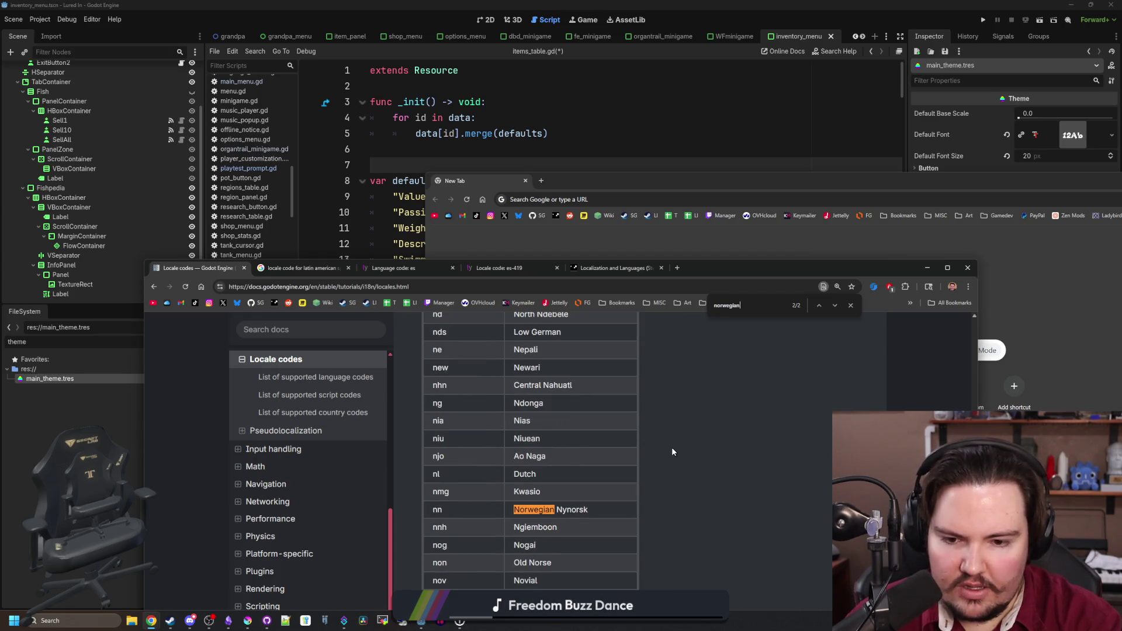
{"action": "key", "text": "Return"}
{"action": "key", "text": "Return"}
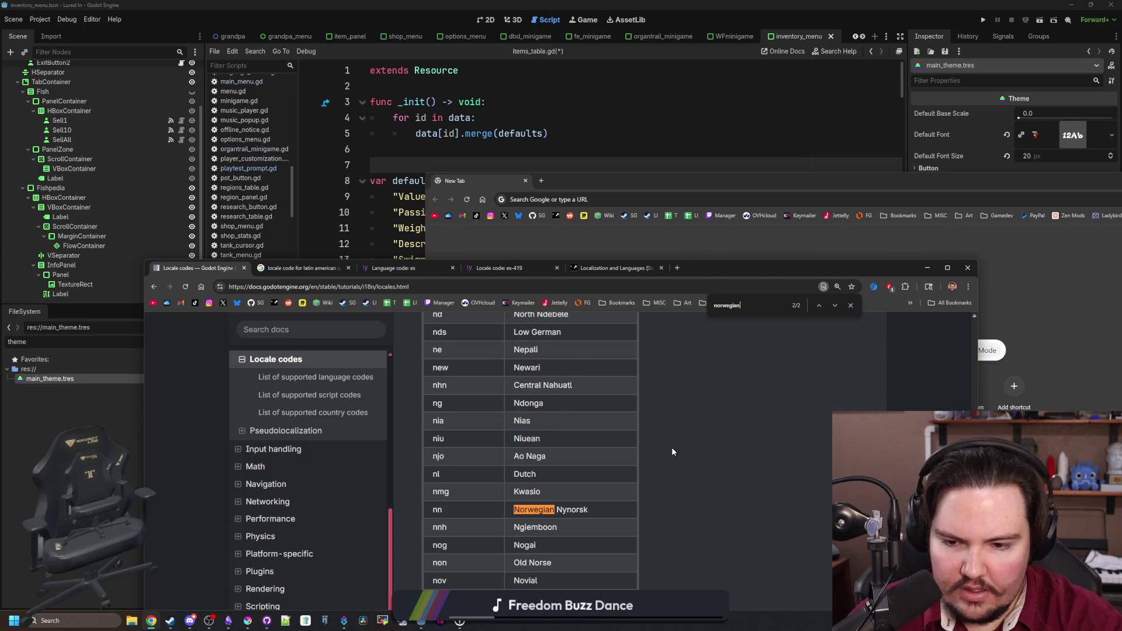
{"action": "key", "text": "Return"}
{"action": "key", "text": "Return"}
{"action": "key", "text": "Return"}
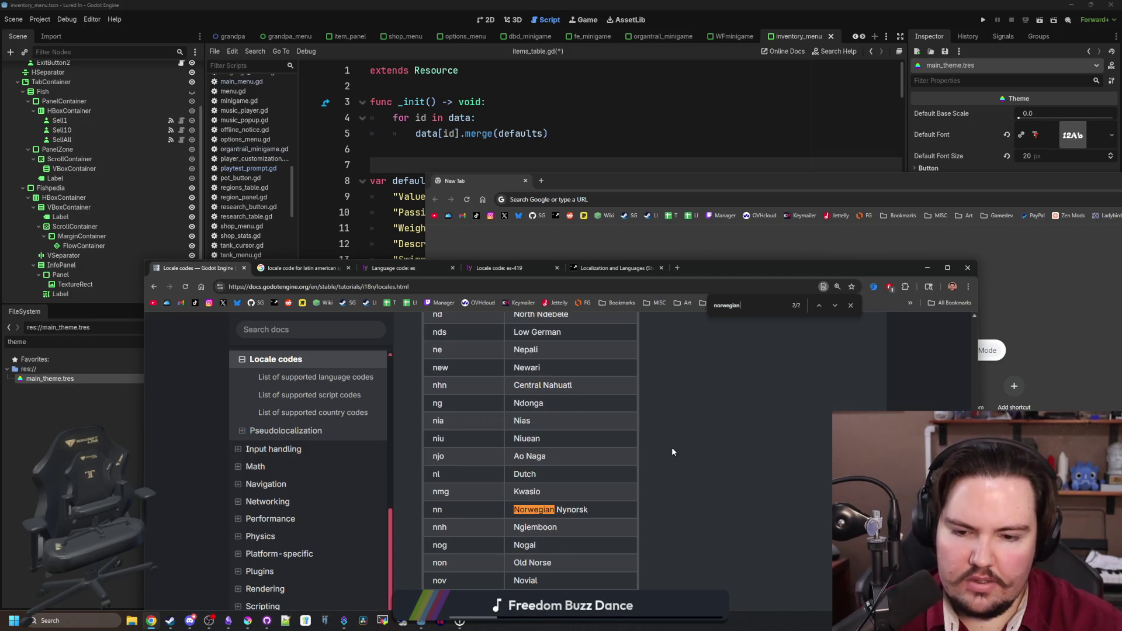
- Shorten the find to 'norweg' to reach Norwegian Bokmål (nb, no) and Nynorsk (nn)
{"action": "scroll", "coordinate": [672, 451], "scroll_direction": "up", "scroll_amount": 1}
{"action": "scroll", "coordinate": [672, 450], "scroll_direction": "down", "scroll_amount": 3}
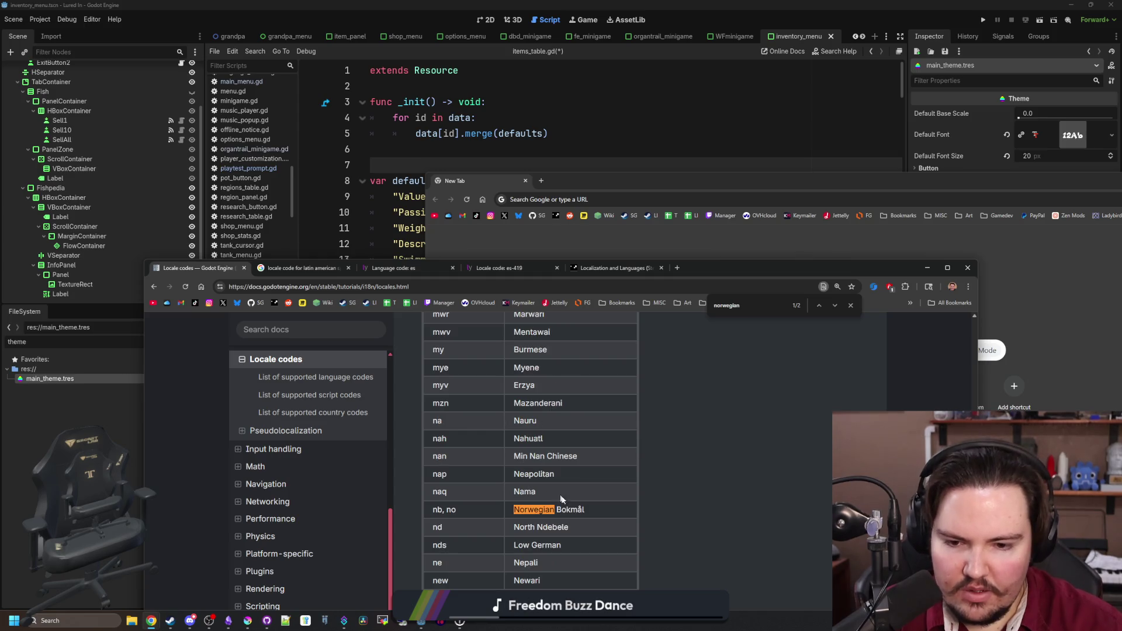
{"action": "scroll", "coordinate": [613, 454], "scroll_direction": "up", "scroll_amount": 7}
{"action": "scroll", "coordinate": [613, 453], "scroll_direction": "up", "scroll_amount": 15}
{"action": "key", "text": "BackSpace"}
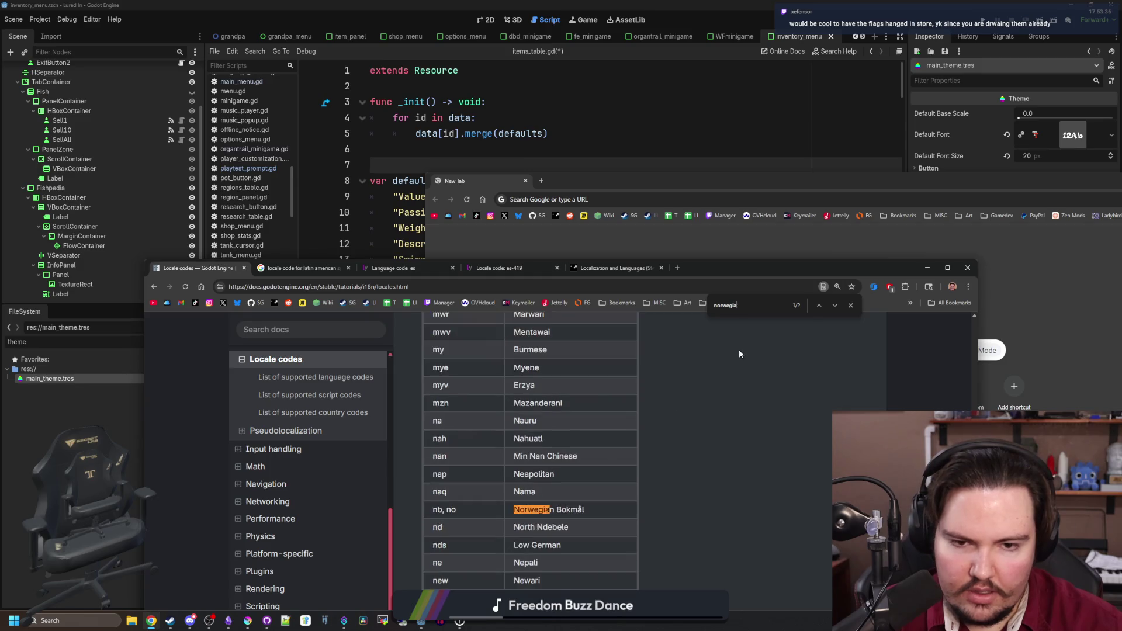
{"action": "key", "text": "Return"}
{"action": "key", "text": "Return"}
{"action": "key", "text": "Return"}
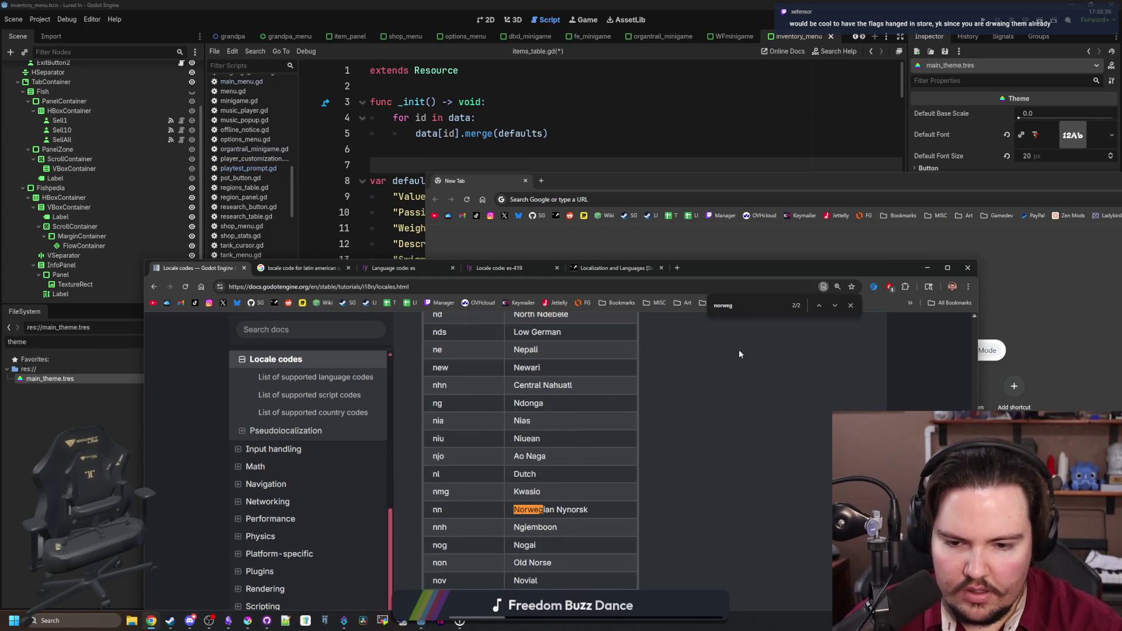
{"action": "scroll", "coordinate": [608, 395], "scroll_direction": "down", "scroll_amount": 1}
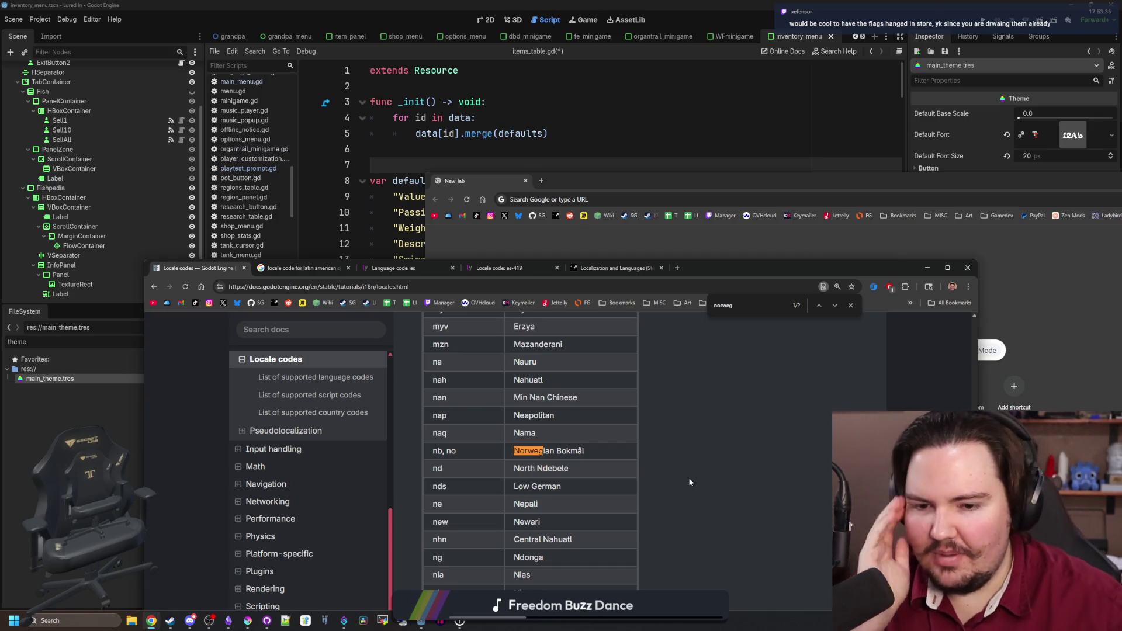
{"action": "left_click_drag", "start_coordinate": [585, 453], "coordinate": [514, 452]}
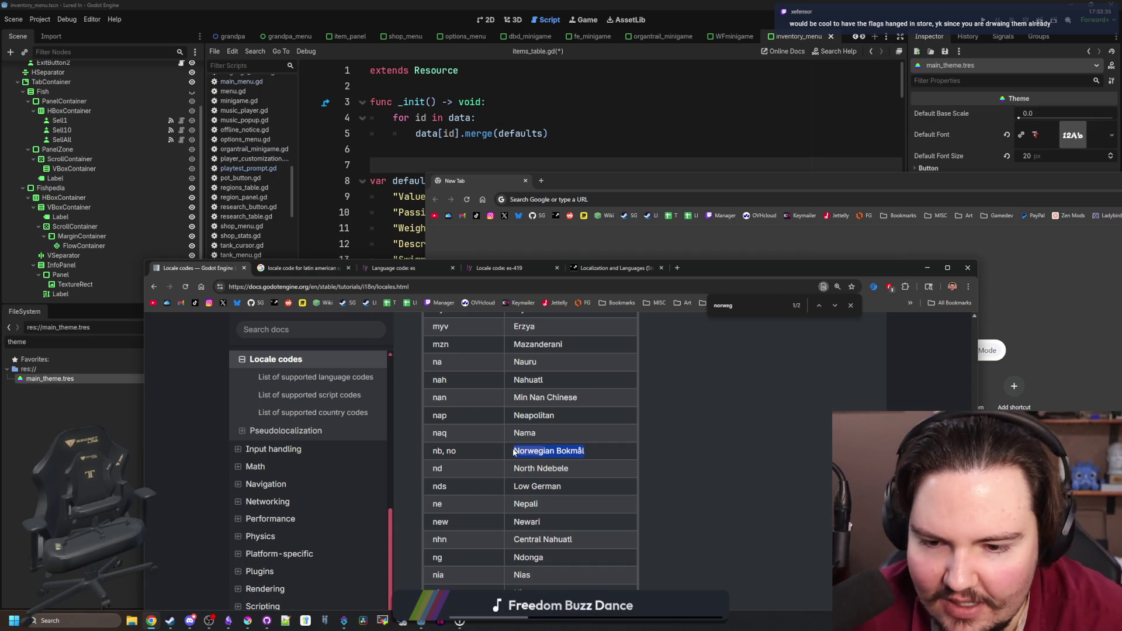
{"action": "left_click", "coordinate": [686, 433]}
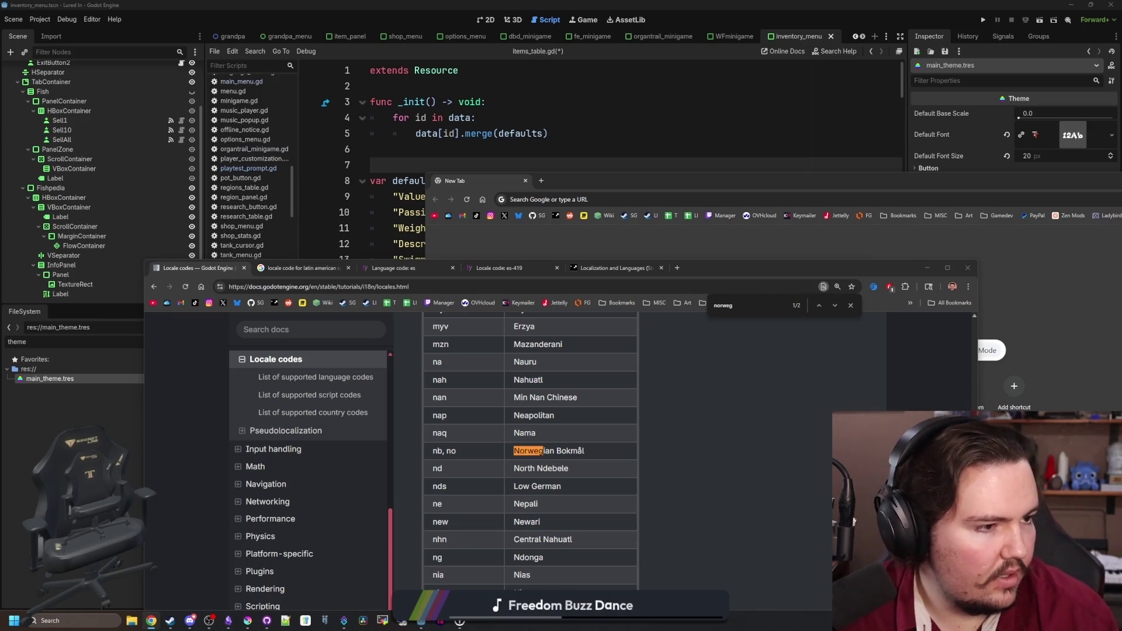
{"action": "key", "text": "alt+Tab"}
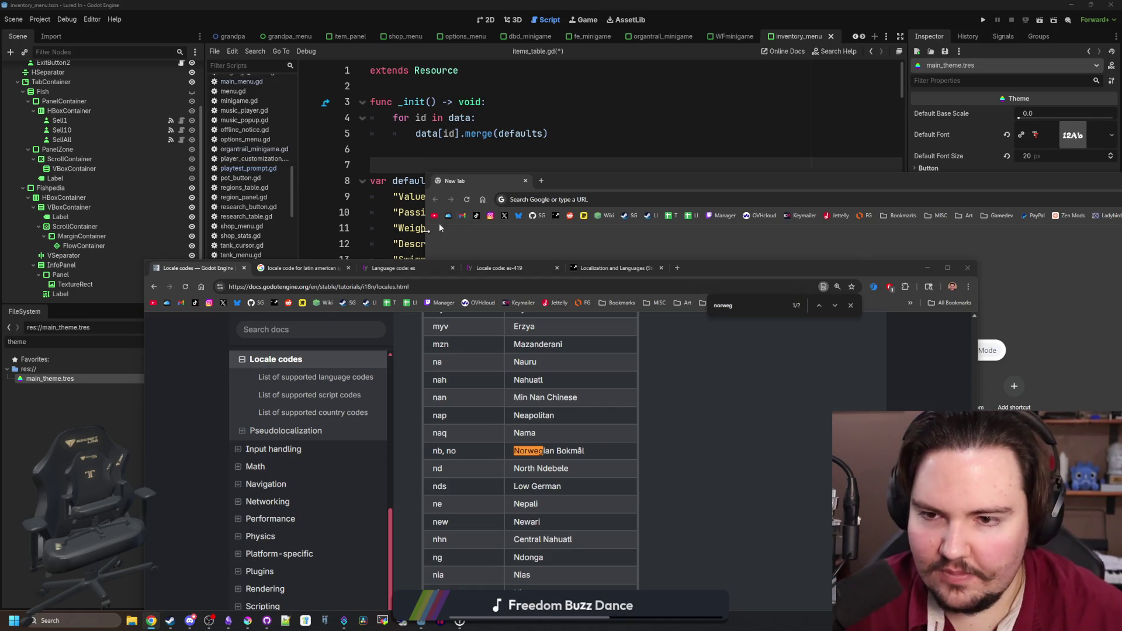
- Bring Discord forward, recentre its window, and switch to #new-peeps
{"action": "left_click", "coordinate": [190, 621]}
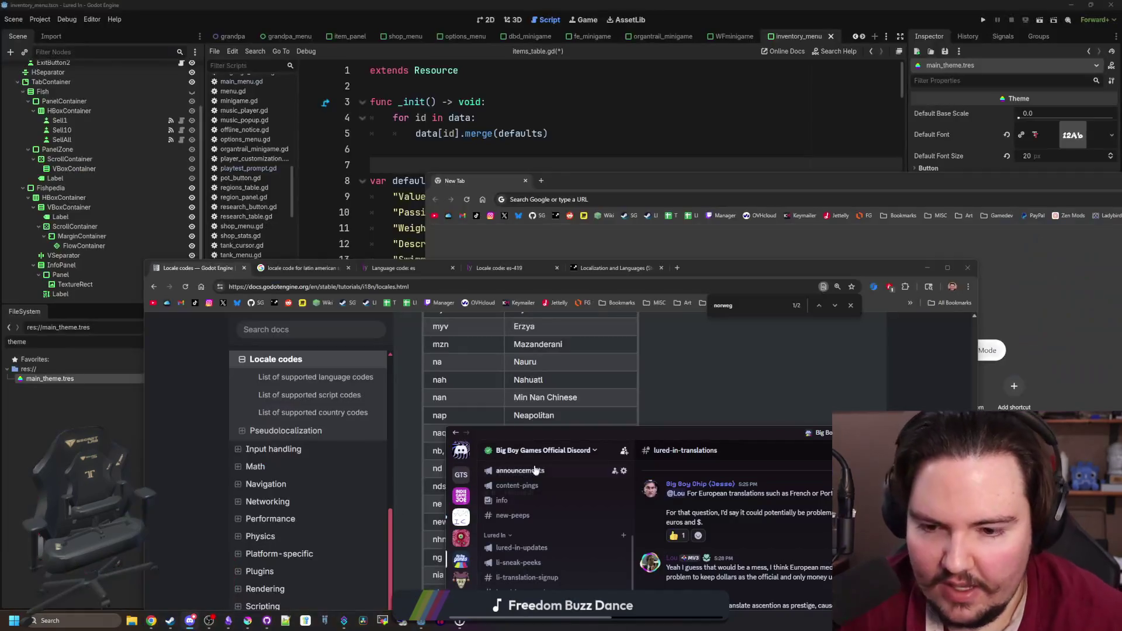
{"action": "mouse_move", "coordinate": [570, 437]}
{"action": "left_mouse_down"}
{"action": "mouse_move", "coordinate": [404, 104]}
{"action": "mouse_move", "coordinate": [323, 124]}
{"action": "left_mouse_up"}
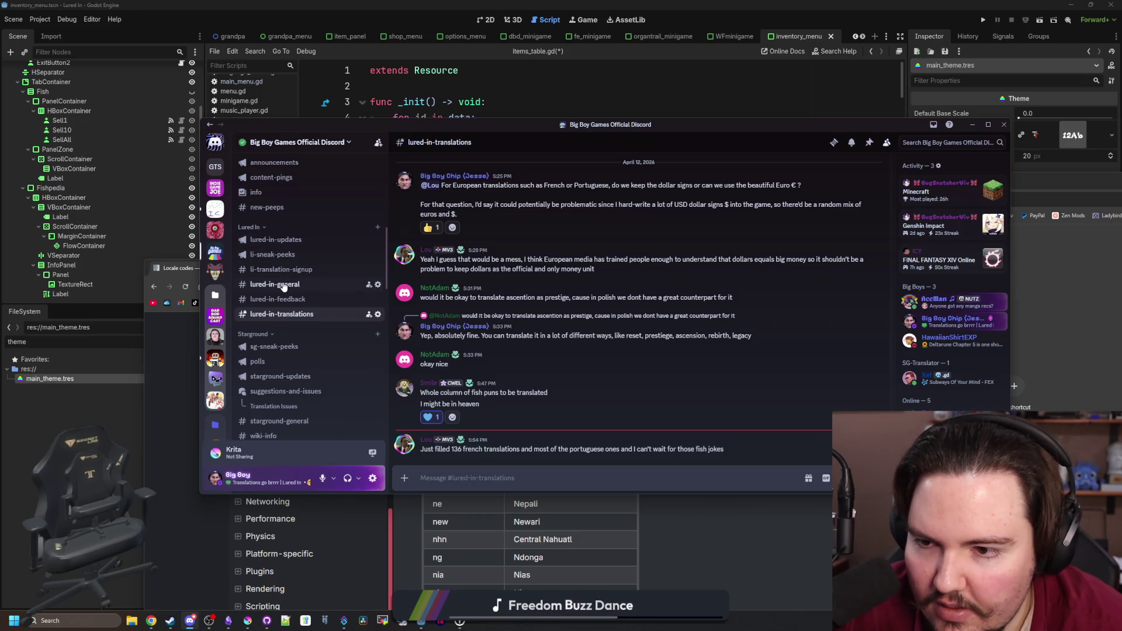
{"action": "scroll", "coordinate": [283, 286], "scroll_direction": "up", "scroll_amount": 3}
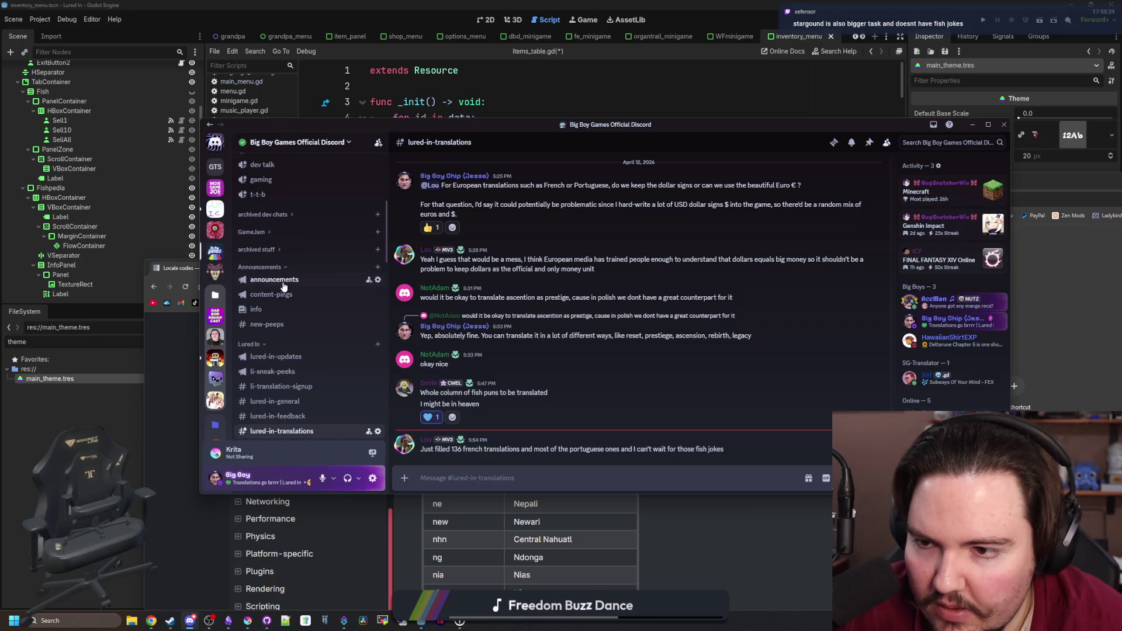
{"action": "left_click", "coordinate": [270, 325]}
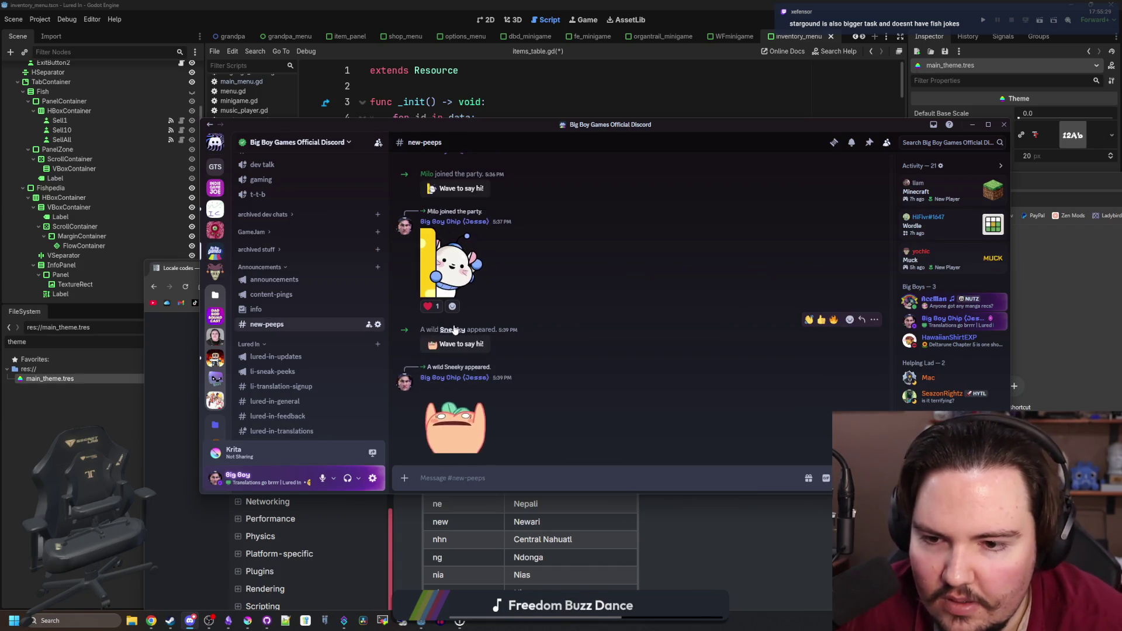
- Check the newest member's profile without adding a role, then send them a wave sticker
{"action": "left_click", "coordinate": [455, 331]}
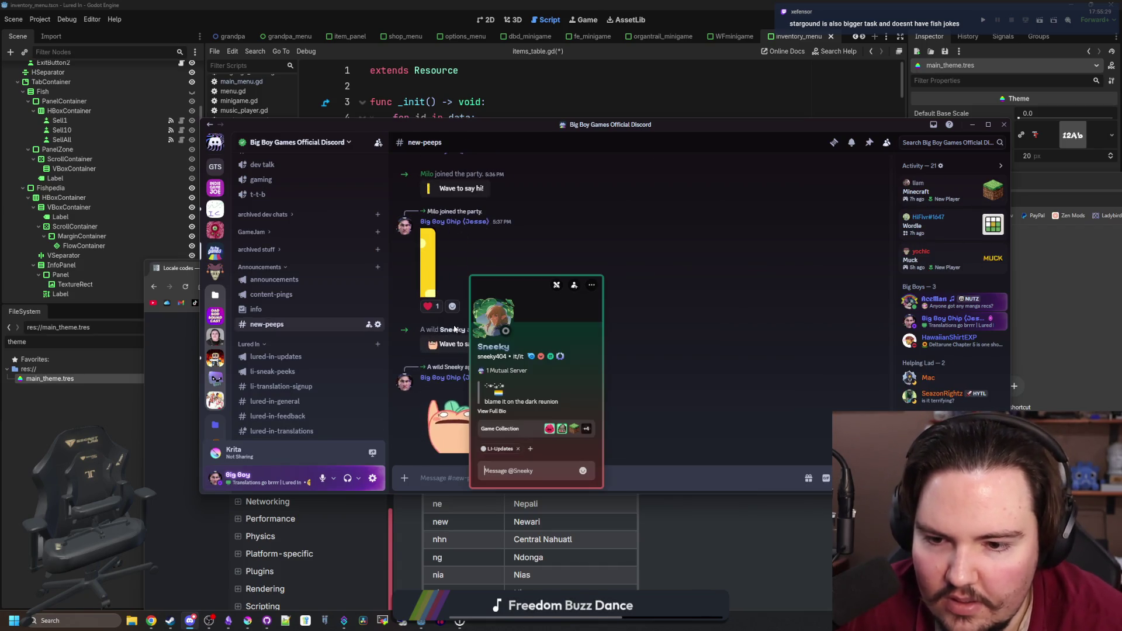
{"action": "left_click", "coordinate": [531, 449]}
{"action": "left_click", "coordinate": [516, 424]}
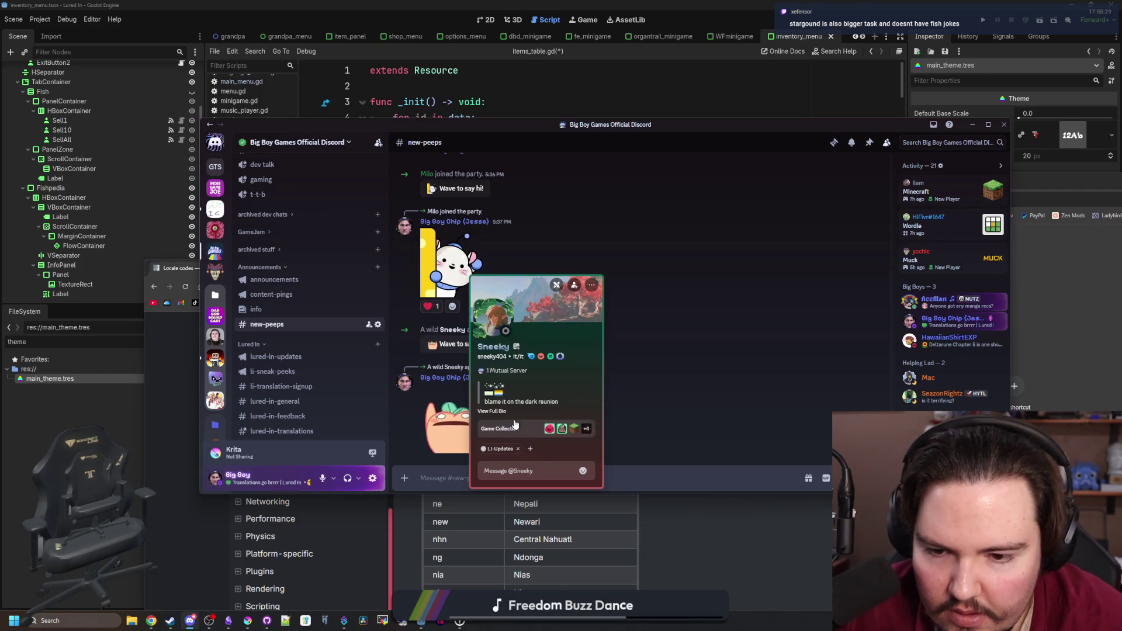
{"action": "left_click", "coordinate": [684, 391]}
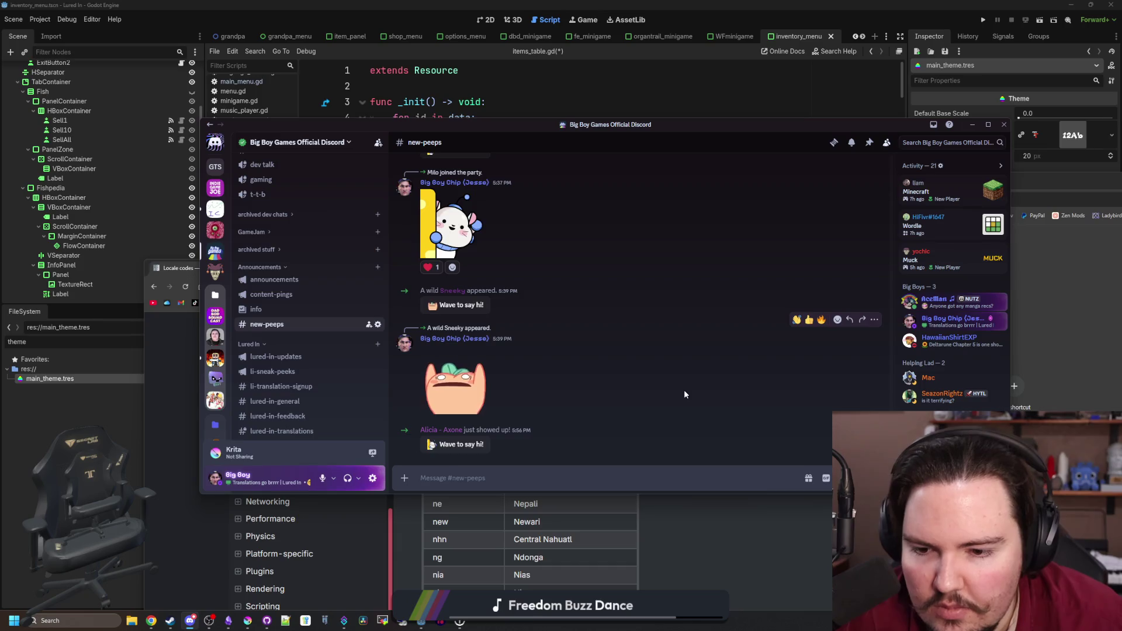
{"action": "left_click", "coordinate": [469, 445]}
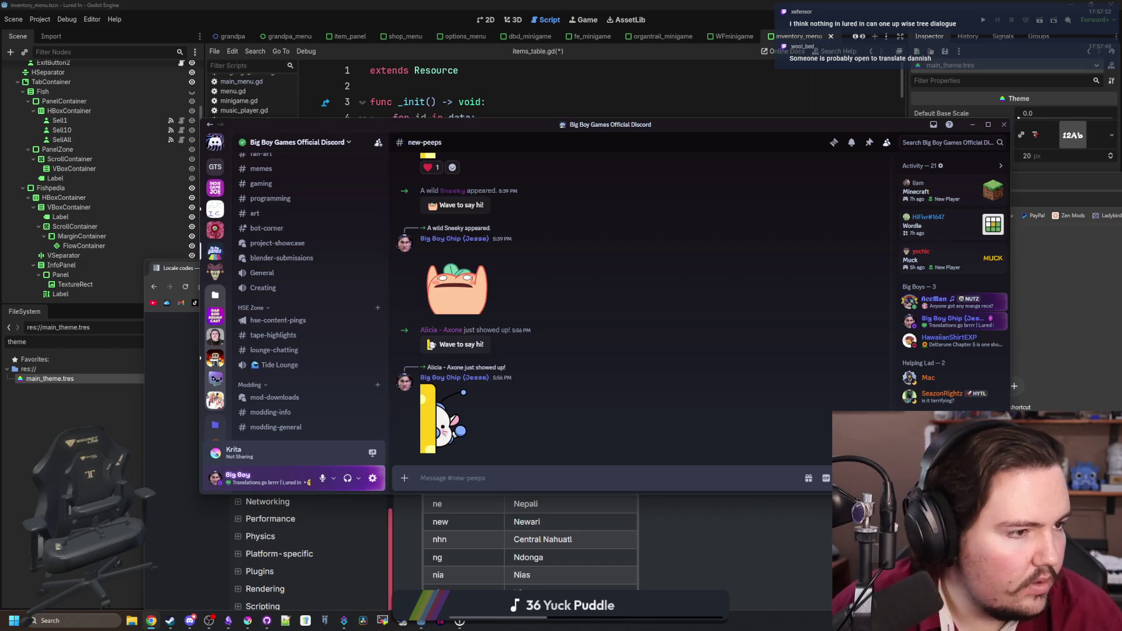
{"action": "scroll", "coordinate": [601, 329], "scroll_direction": "up", "scroll_amount": 10}
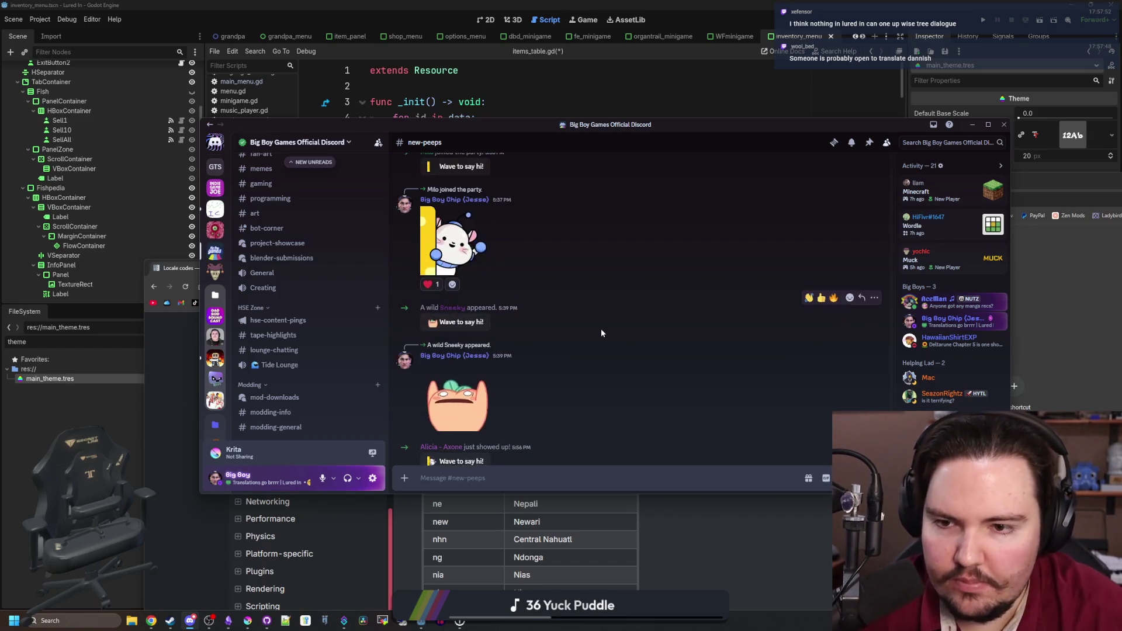
- Give an earlier-joined member in #new-peeps the LI-Translator role
{"action": "scroll", "coordinate": [510, 314], "scroll_direction": "up", "scroll_amount": 5}
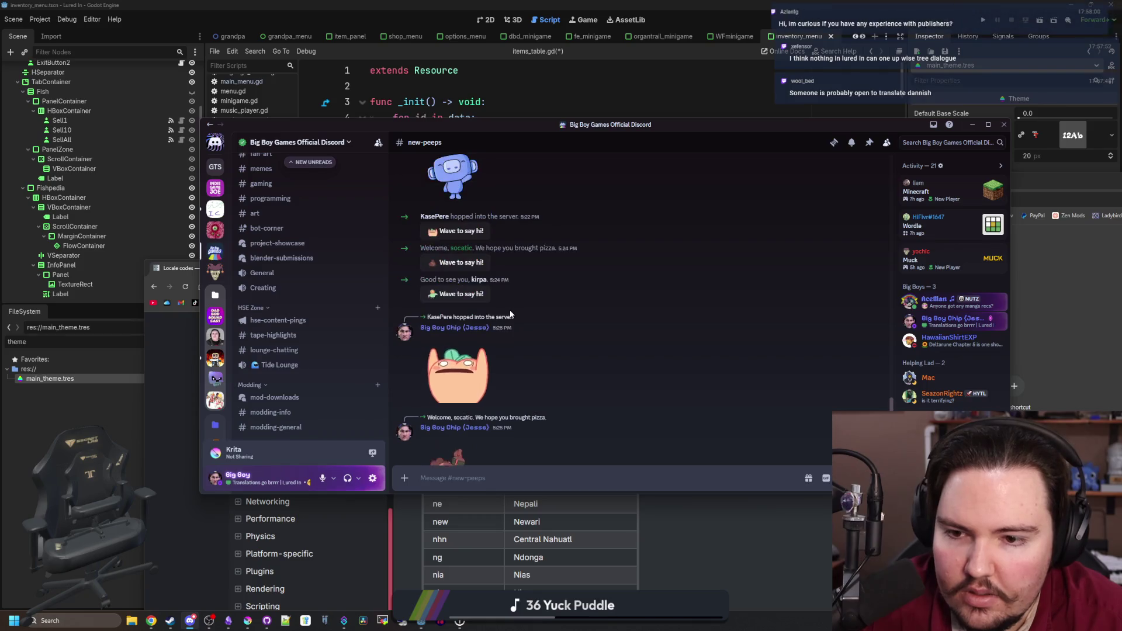
{"action": "left_click", "coordinate": [478, 280]}
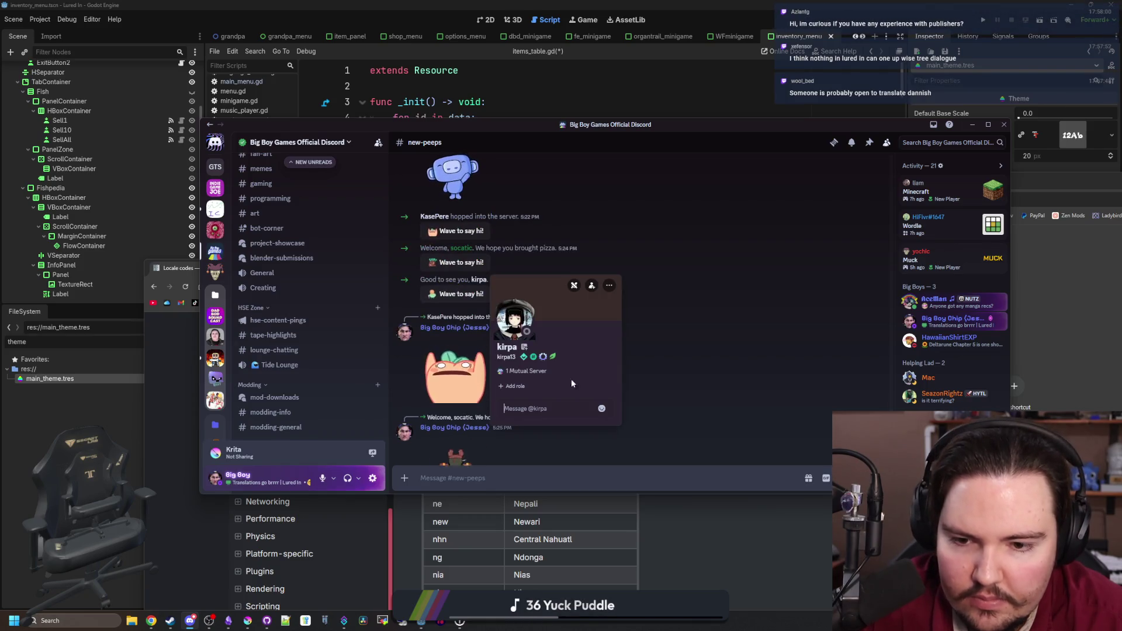
{"action": "left_click", "coordinate": [513, 386]}
{"action": "left_click", "coordinate": [497, 346]}
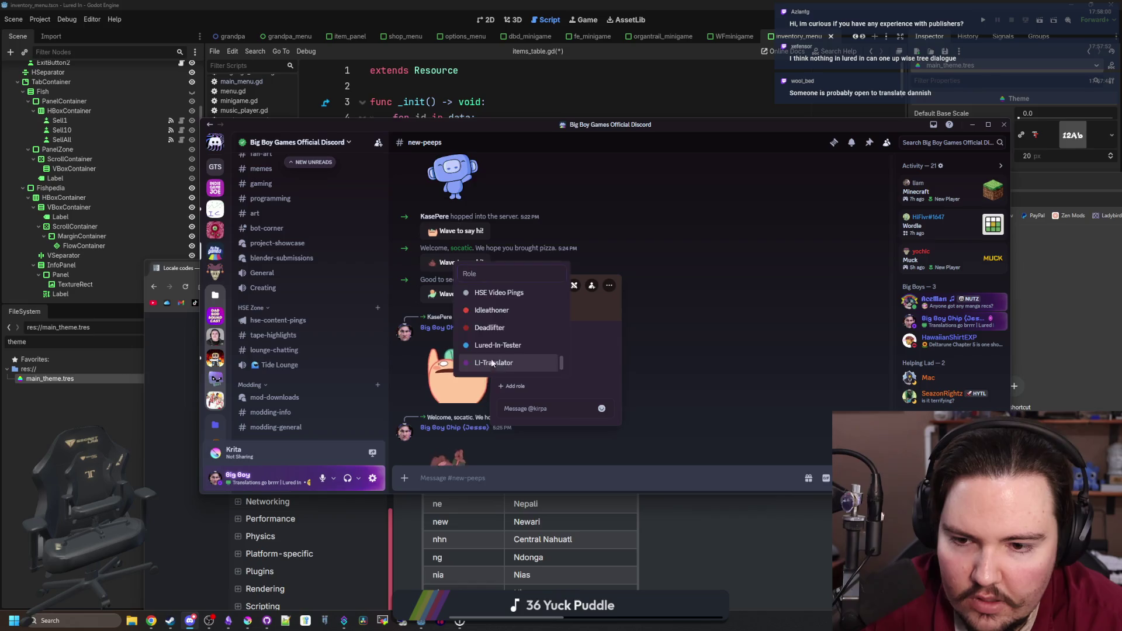
{"action": "left_click", "coordinate": [684, 386]}
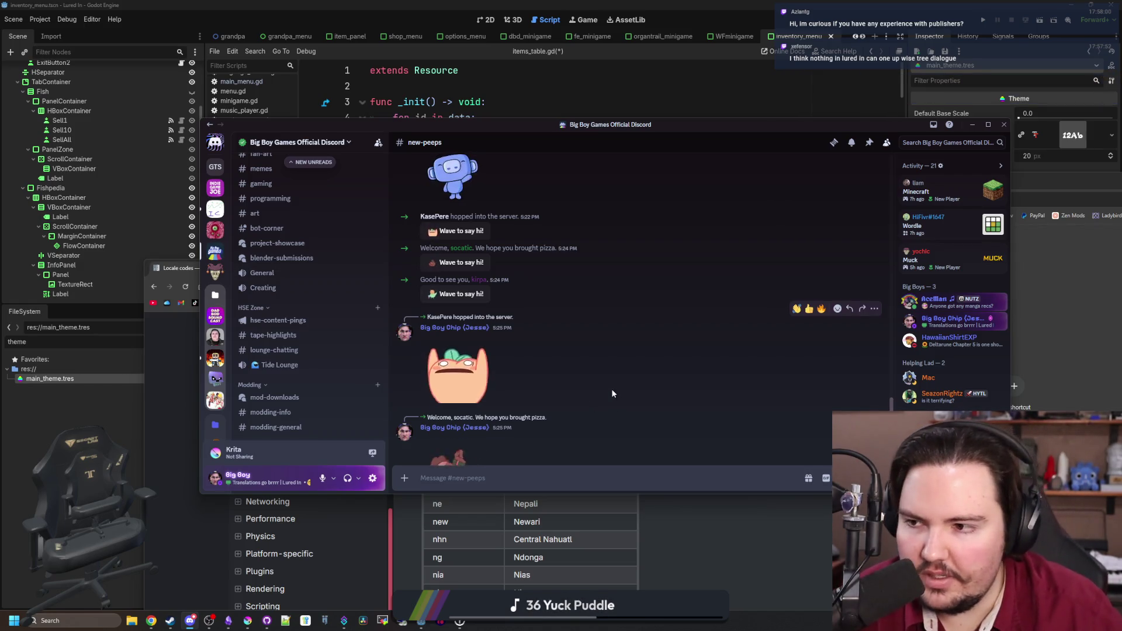
{"action": "scroll", "coordinate": [387, 317], "scroll_direction": "up", "scroll_amount": 2}
{"action": "scroll", "coordinate": [370, 316], "scroll_direction": "up", "scroll_amount": 10}
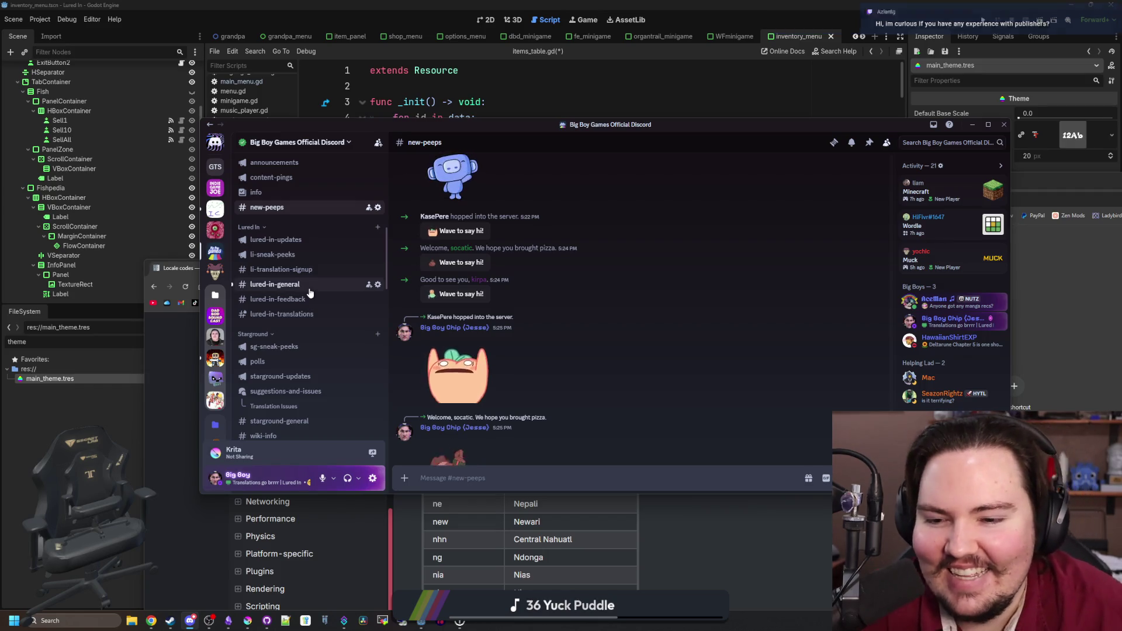
- Reply to the full-release question: 'Right now the plan is for July, or immediately after July', playtest open, demo in May
{"action": "left_click", "coordinate": [309, 288]}
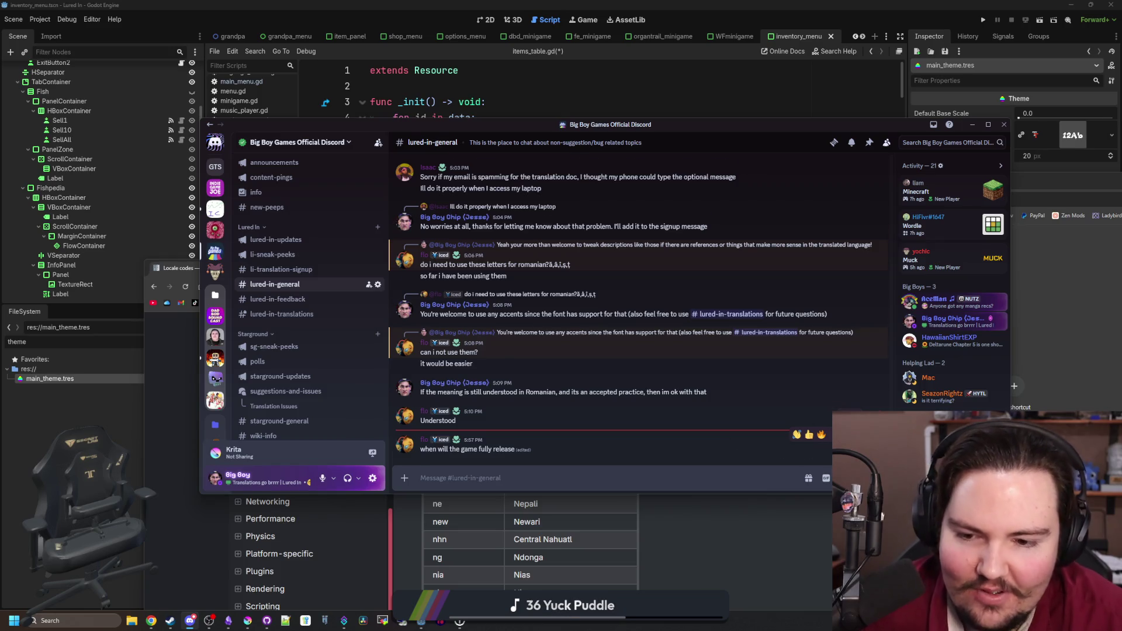
{"action": "left_click", "coordinate": [846, 434]}
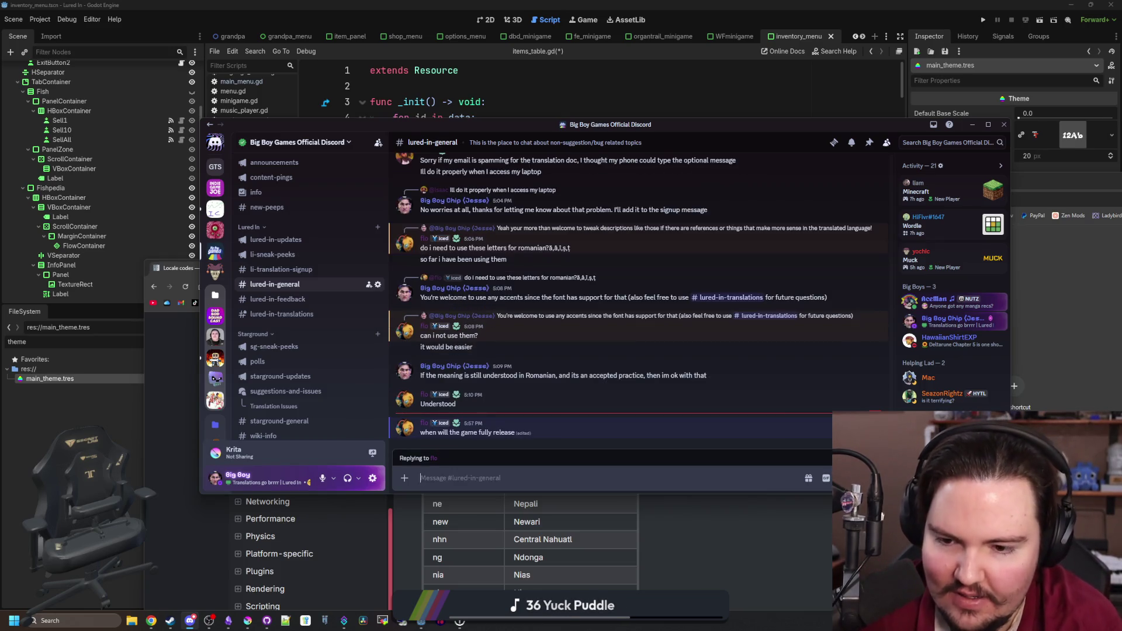
{"action": "type", "text": "Right now the plan is for July, or "}
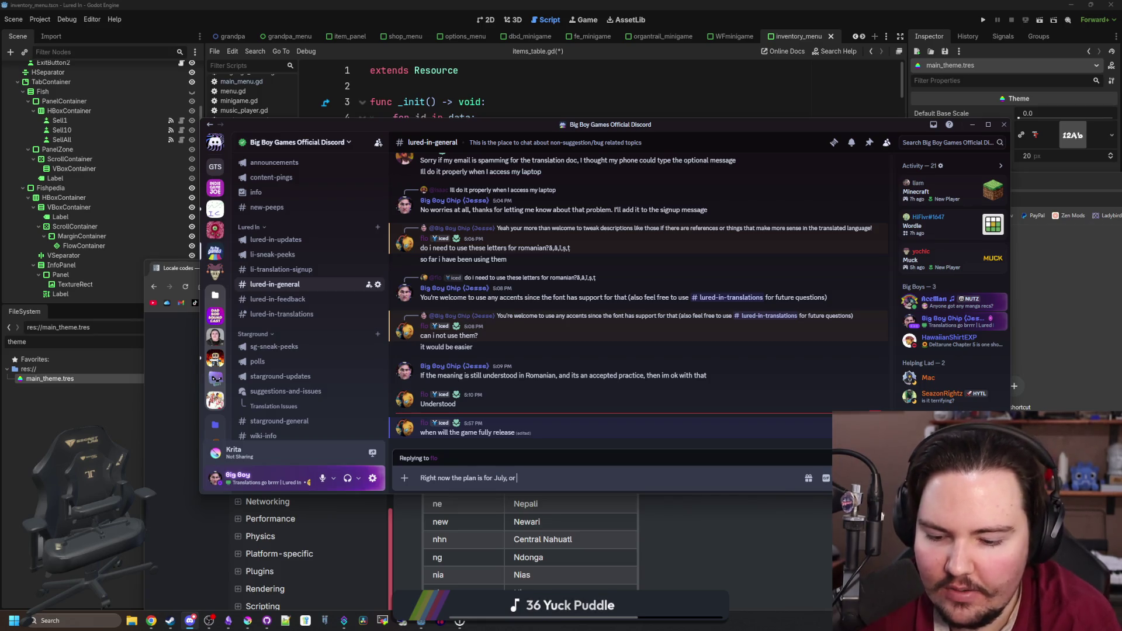
{"action": "type", "text": "immediaba"}
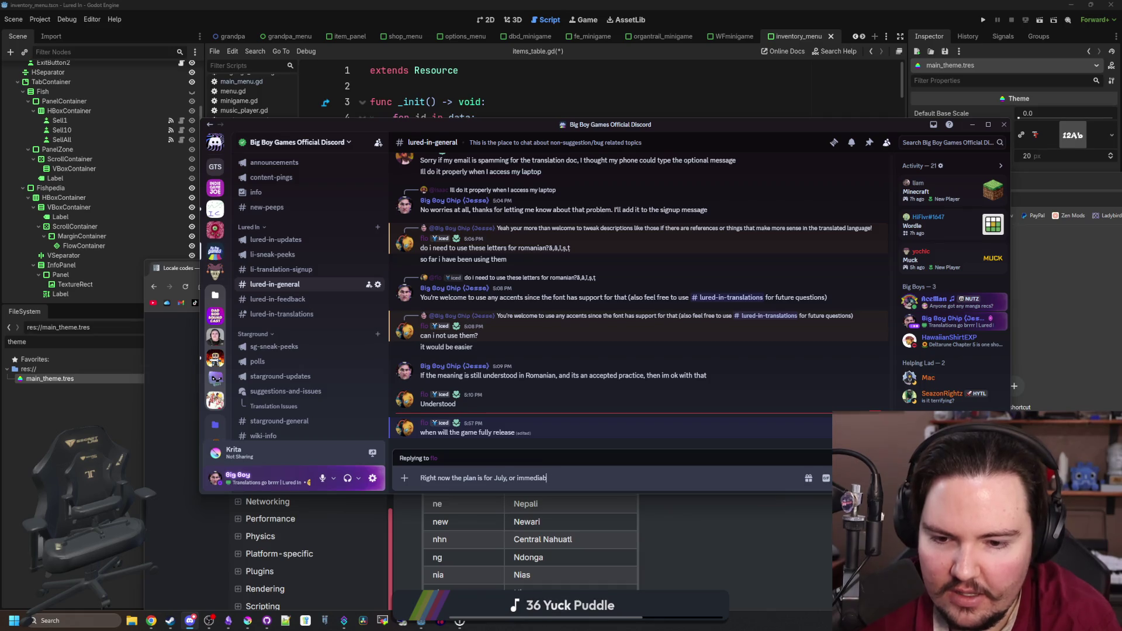
{"action": "key", "text": "BackSpace"}
{"action": "key", "text": "BackSpace"}
{"action": "key", "text": "BackSpace"}
{"action": "type", "text": "at"}
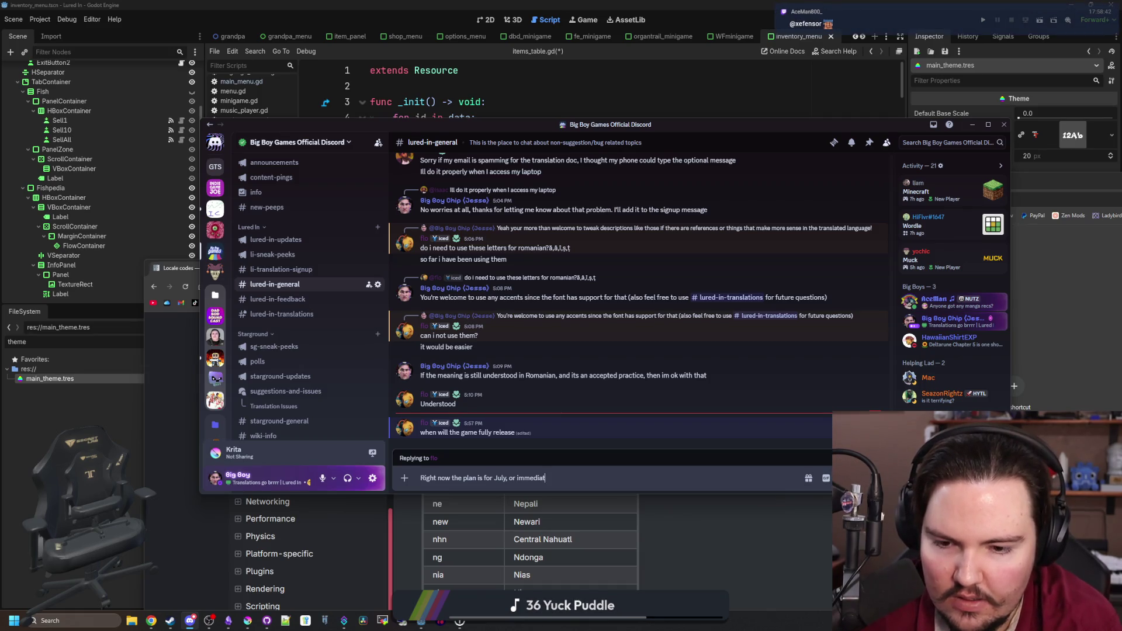
{"action": "type", "text": "ely after July. "}
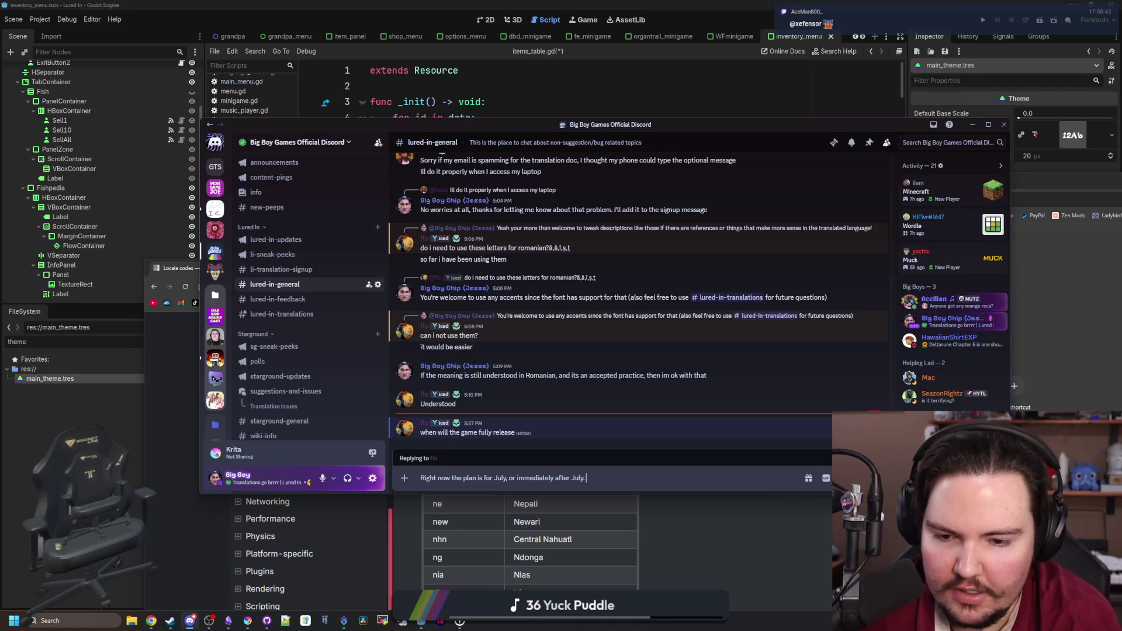
{"action": "type", "text": "It's already "}
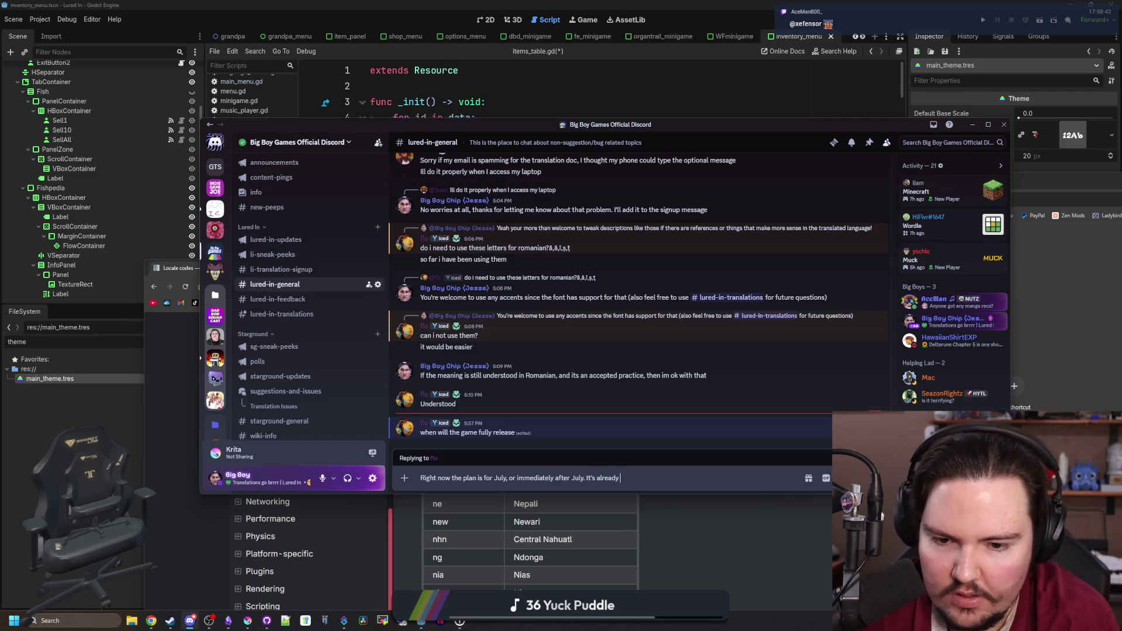
{"action": "type", "text": "open for the play"}
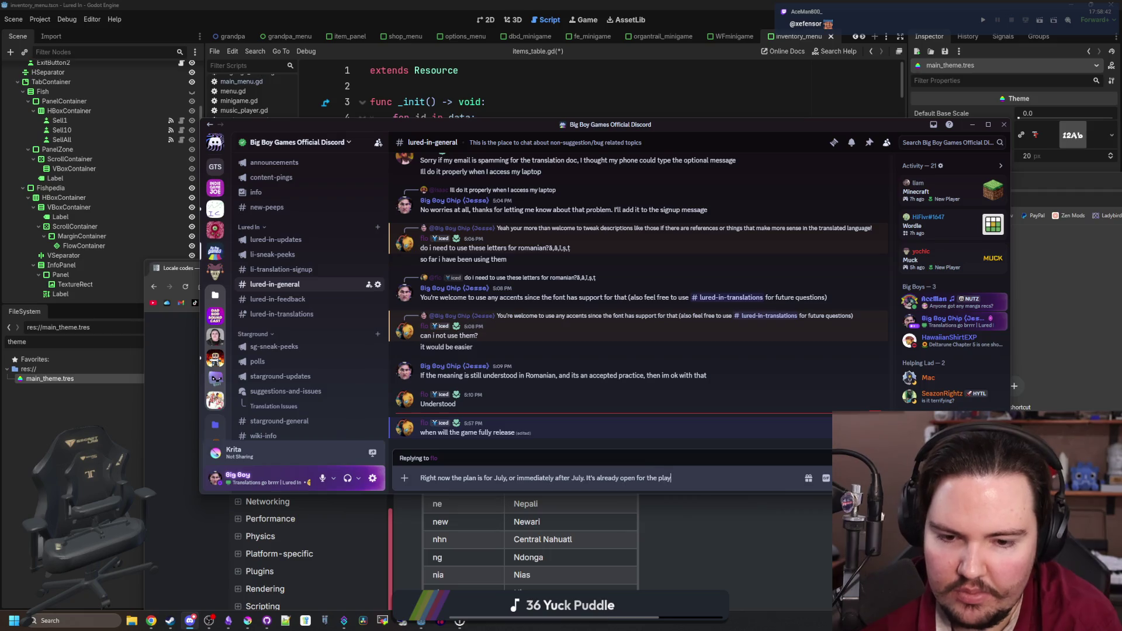
{"action": "type", "text": "test however,"}
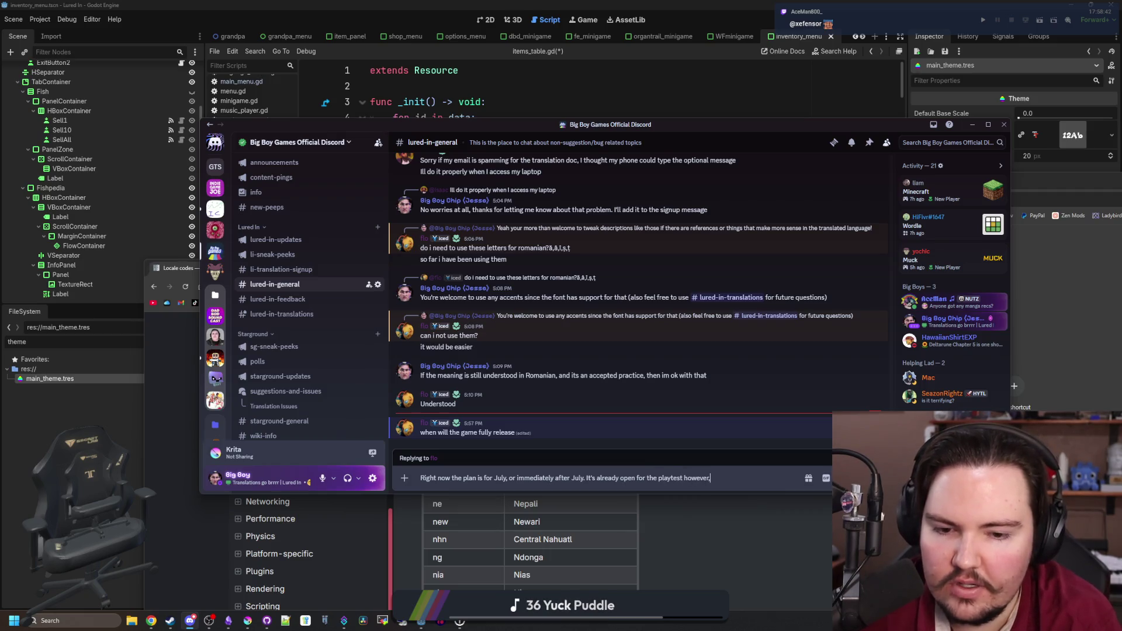
{"action": "type", "text": " and eventually a demo in May"}
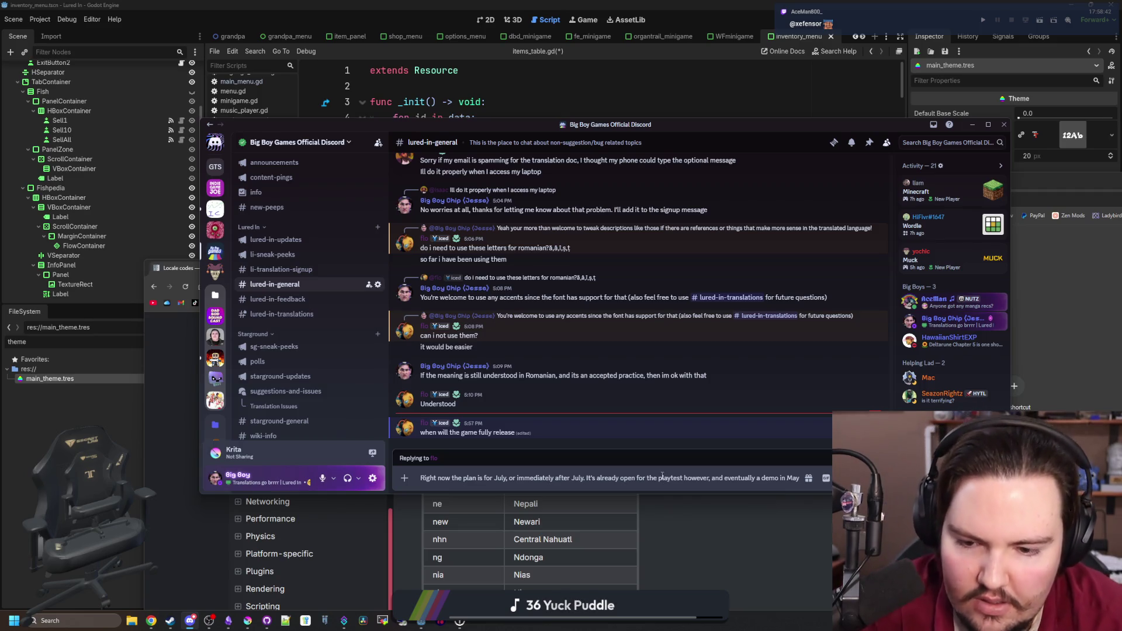
{"action": "key", "text": "Return"}
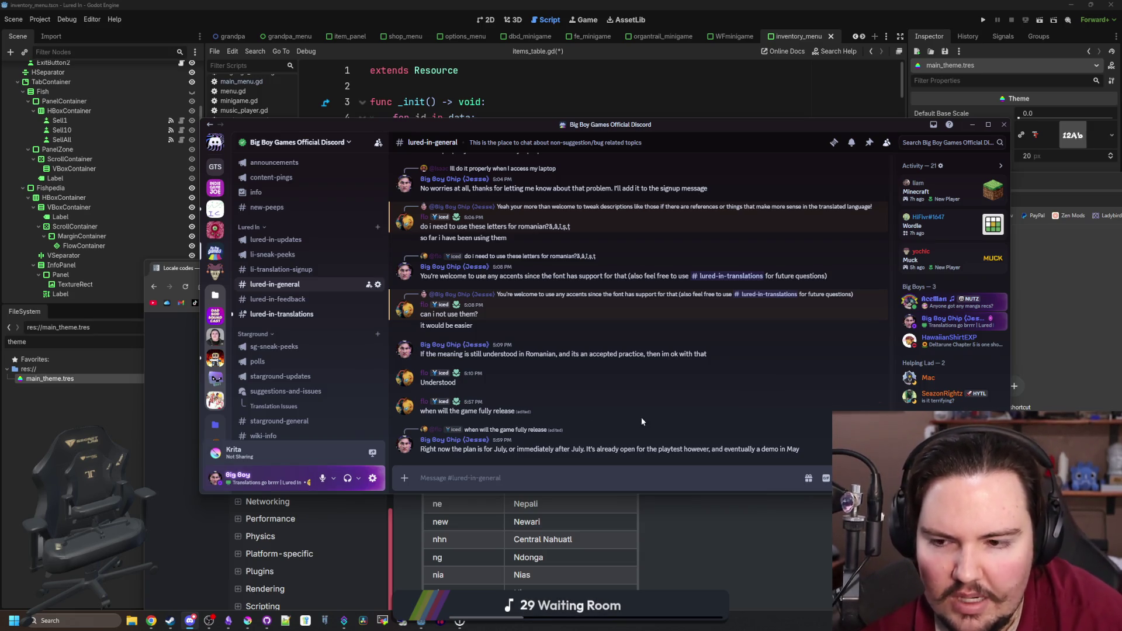
{"action": "left_click", "coordinate": [291, 318]}
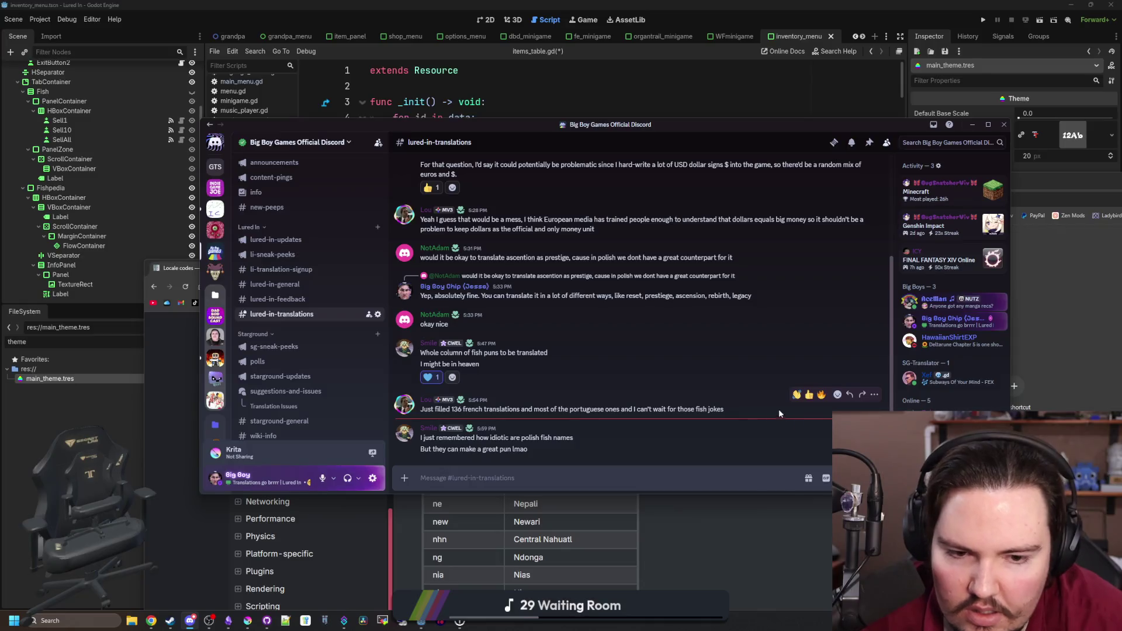
- React 🔥 to the French translations message, then post 'the more puns the better!' and return to #lured-in-general
{"action": "left_click", "coordinate": [821, 395]}
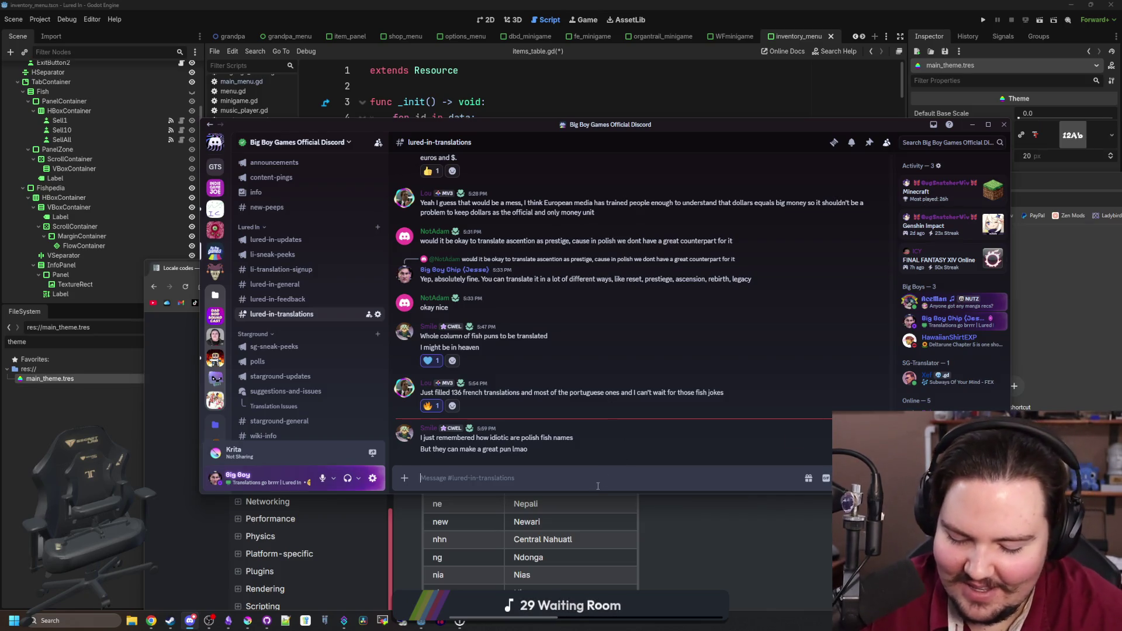
{"action": "type", "text": "more puns the better!"}
{"action": "key", "text": "Home"}
{"action": "type", "text": "the"}
{"action": "key", "text": "End"}
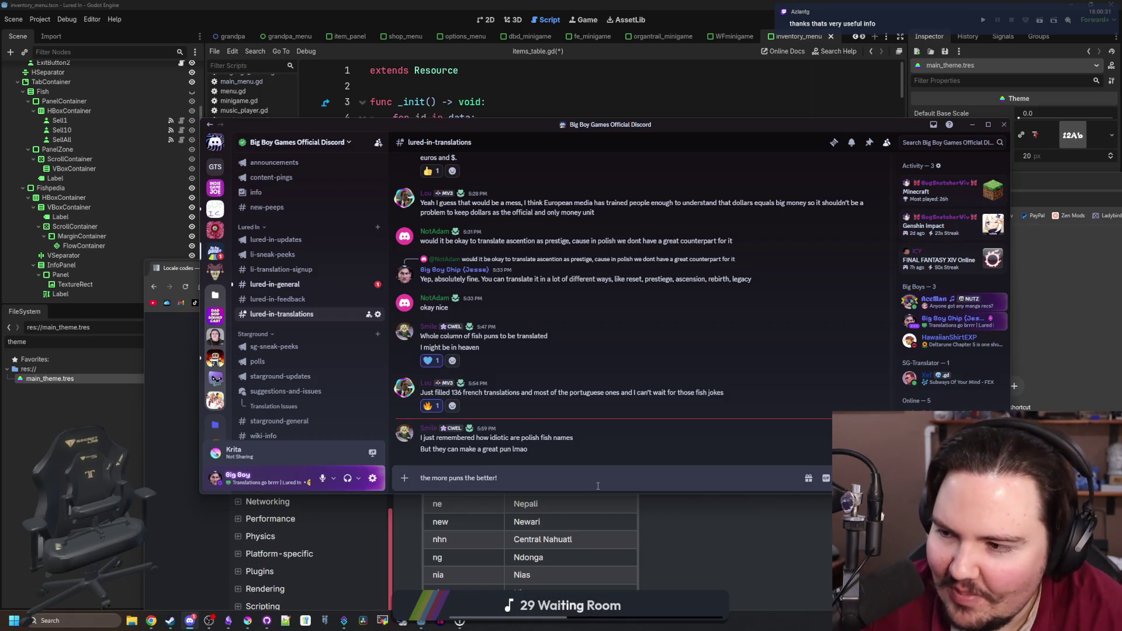
{"action": "key", "text": "Return"}
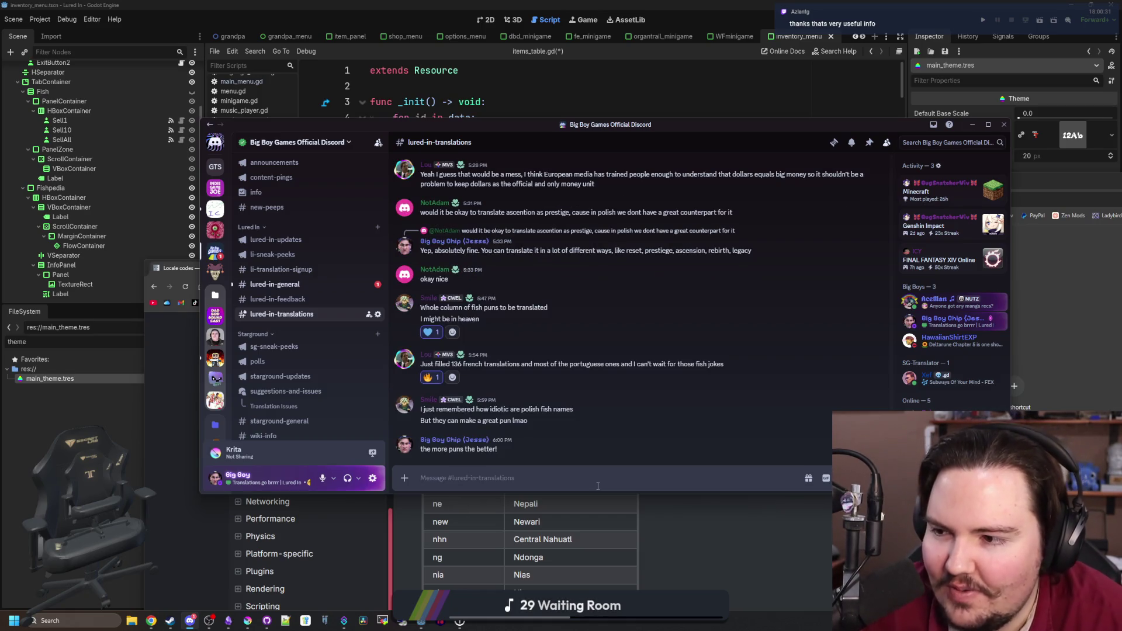
{"action": "left_click", "coordinate": [305, 285]}
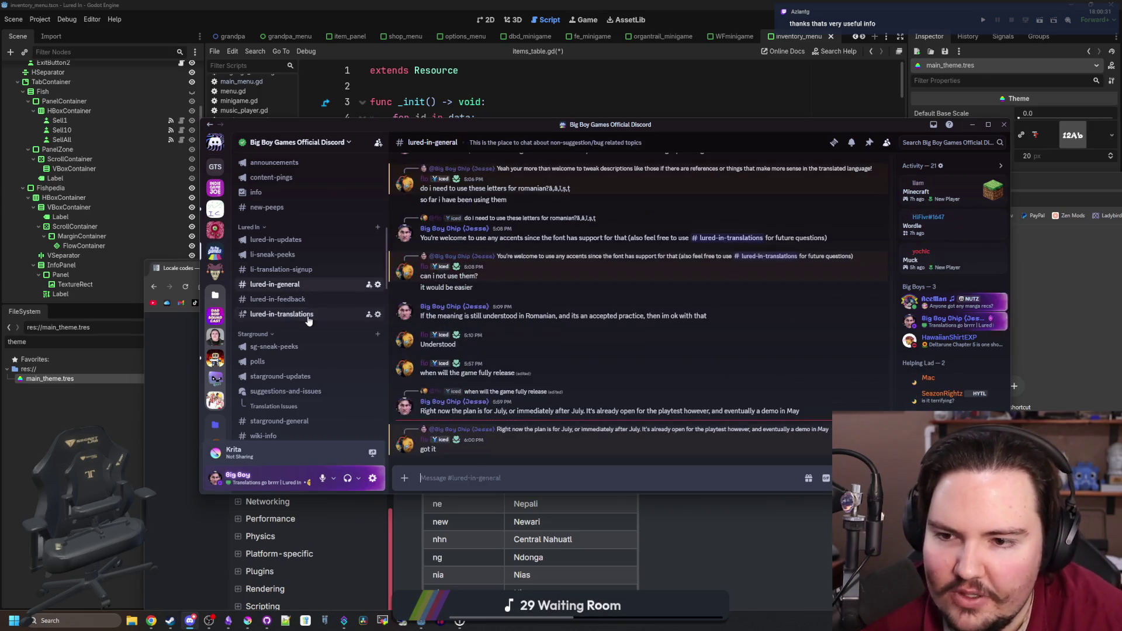
- Scroll #lured-in-general to read the 'got it' reply and the note that 20 players are on it
{"action": "scroll", "coordinate": [308, 316], "scroll_direction": "up", "scroll_amount": 5}
{"action": "scroll", "coordinate": [307, 316], "scroll_direction": "down", "scroll_amount": 3}
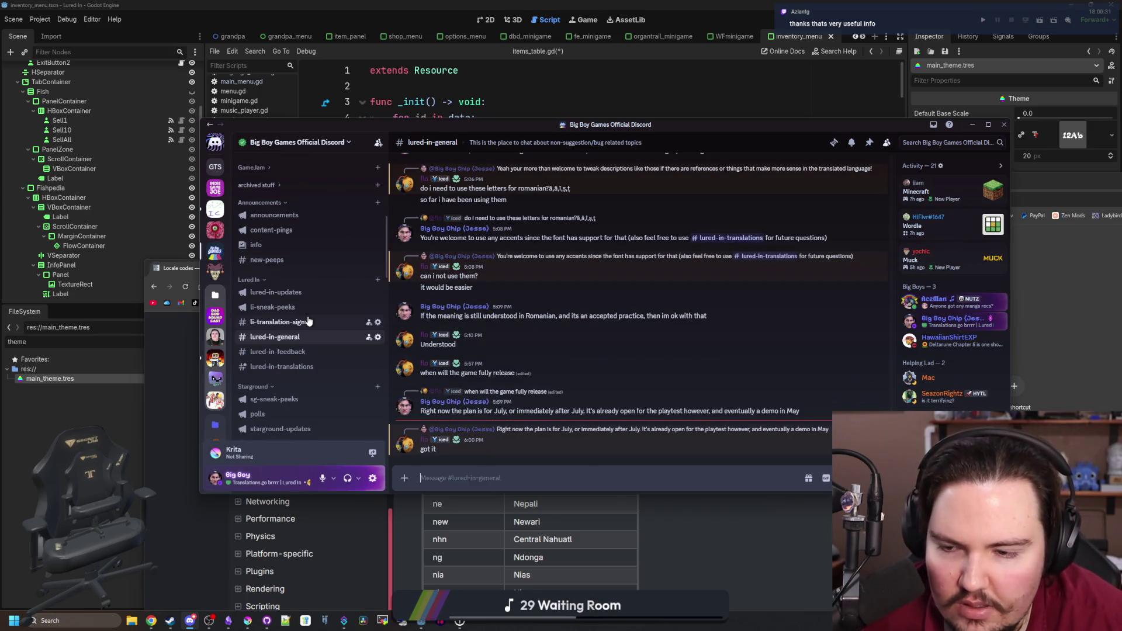
{"action": "scroll", "coordinate": [308, 322], "scroll_direction": "up", "scroll_amount": 3}
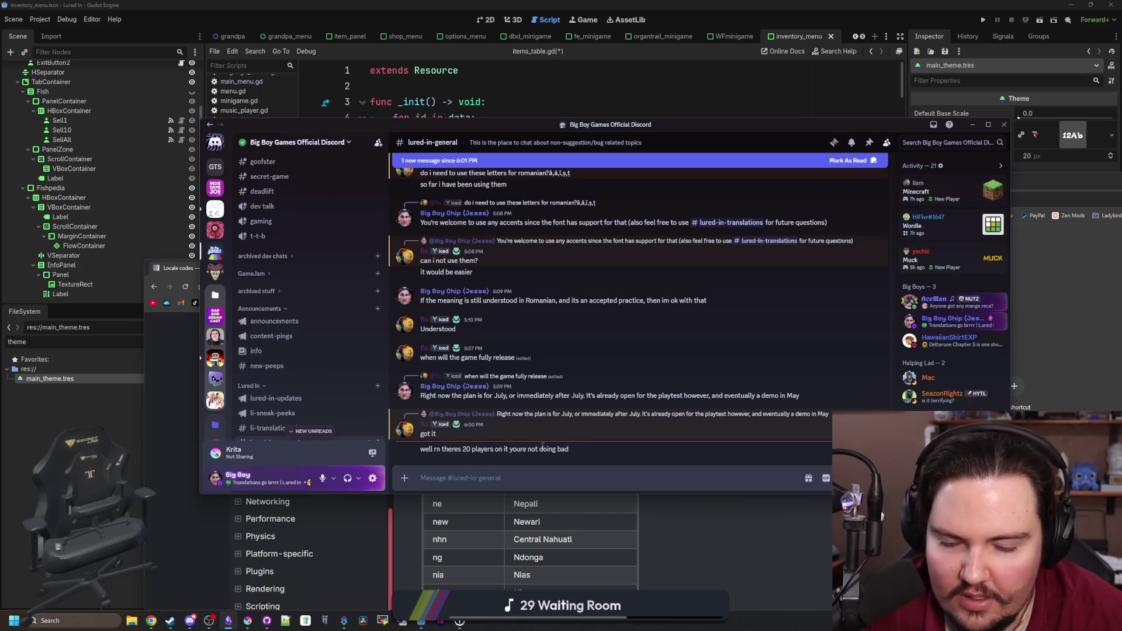
{"action": "scroll", "coordinate": [315, 399], "scroll_direction": "down", "scroll_amount": 3}
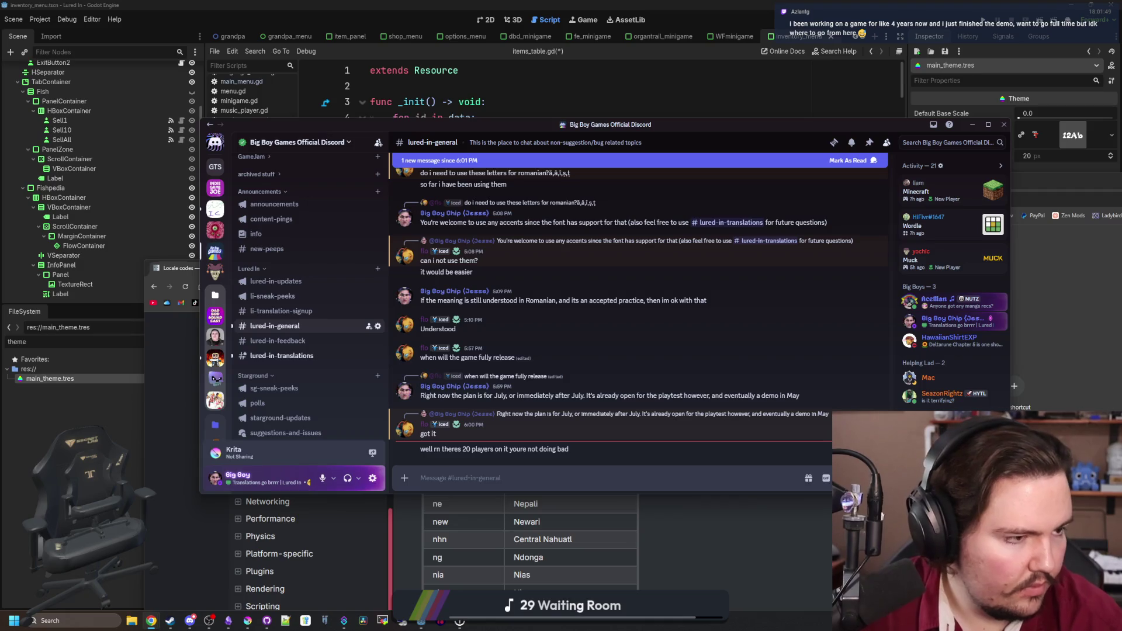
- Clear the new-message notice in the current Discord chat
{"action": "mouse_move", "coordinate": [988, 322]}
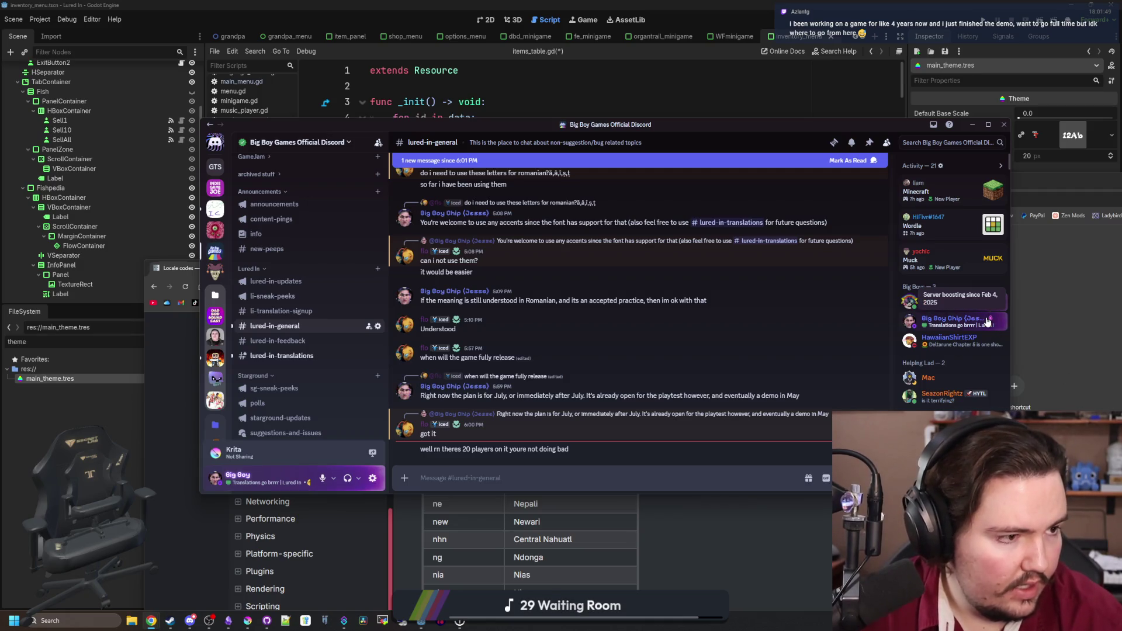
{"action": "left_click", "coordinate": [577, 337]}
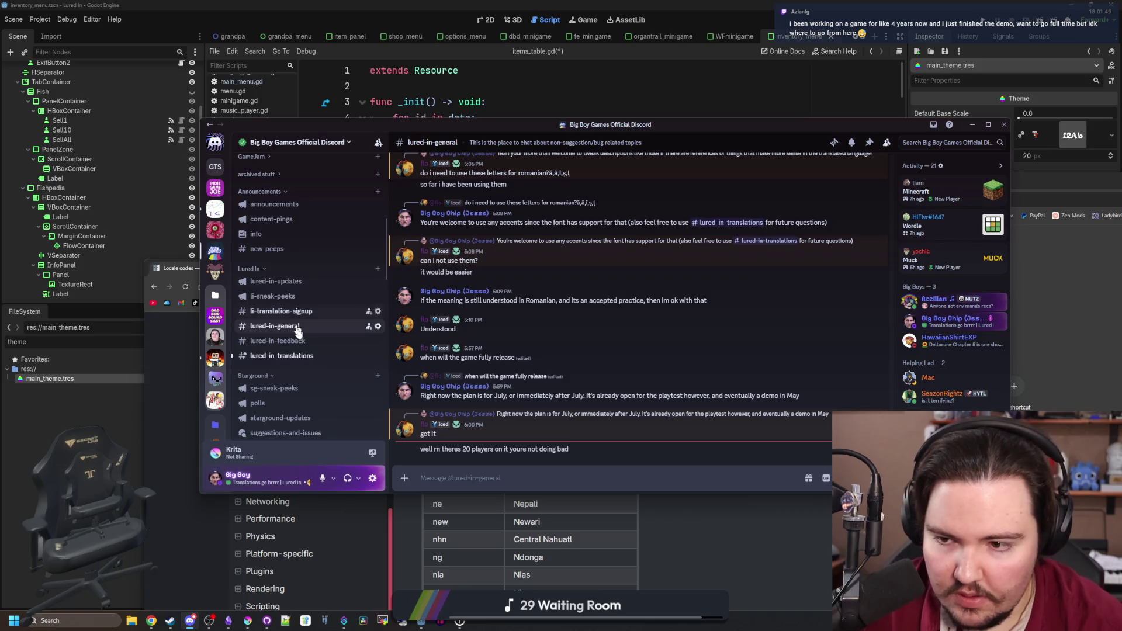
{"action": "scroll", "coordinate": [301, 347], "scroll_direction": "up", "scroll_amount": 5}
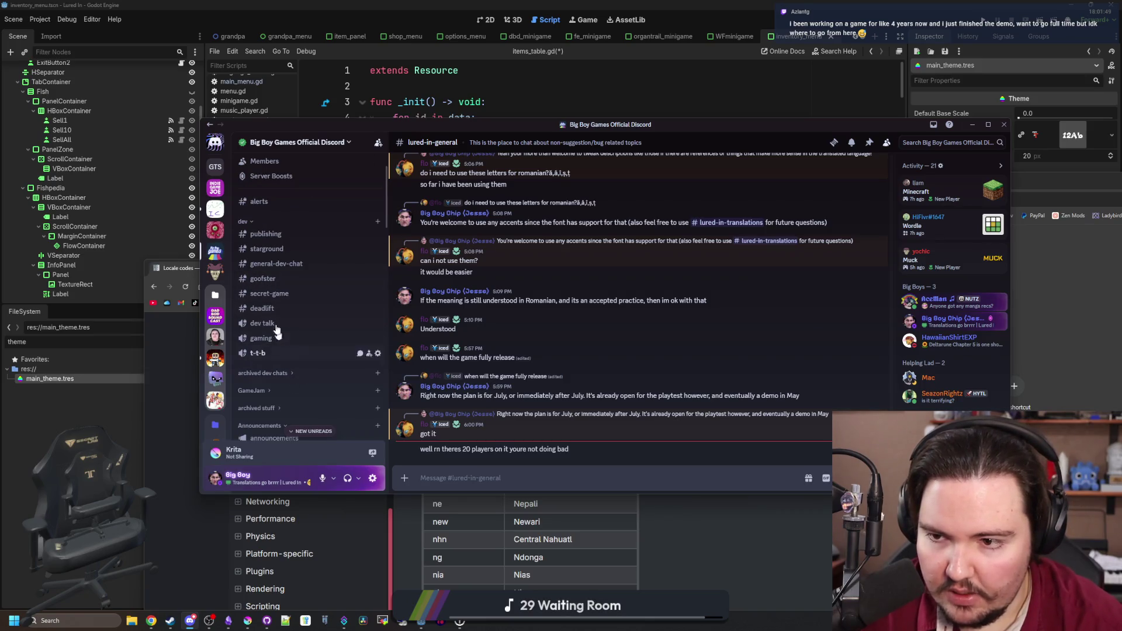
{"action": "scroll", "coordinate": [322, 310], "scroll_direction": "down", "scroll_amount": 5}
- In #new-peeps, view the newly joined member's profile and role list without assigning a role
{"action": "left_click", "coordinate": [299, 308]}
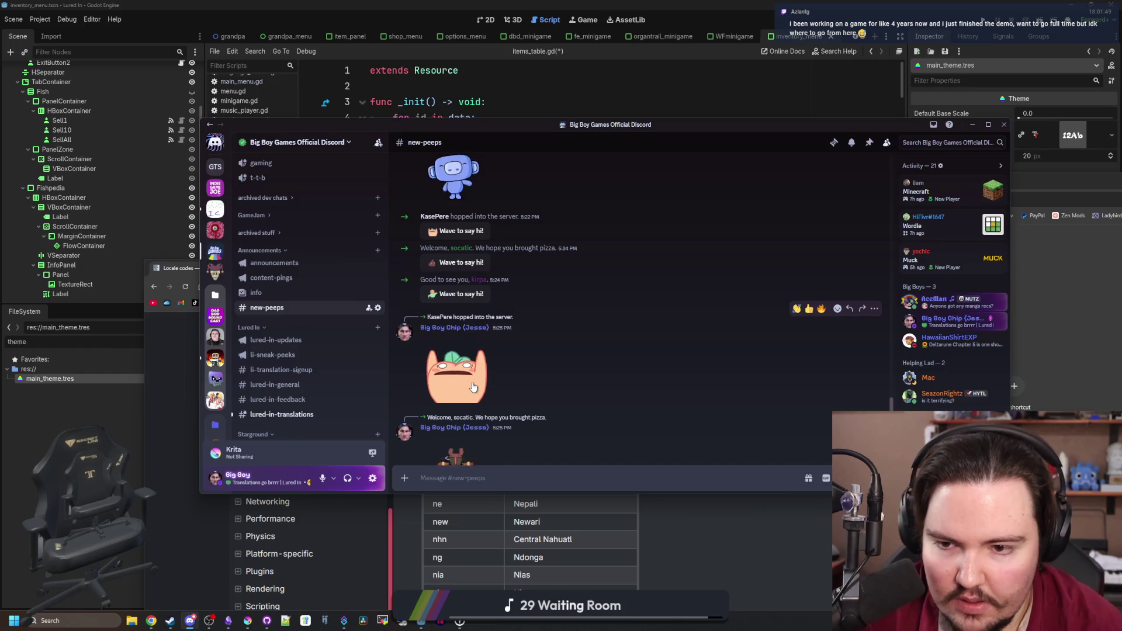
{"action": "scroll", "coordinate": [514, 350], "scroll_direction": "down", "scroll_amount": 5}
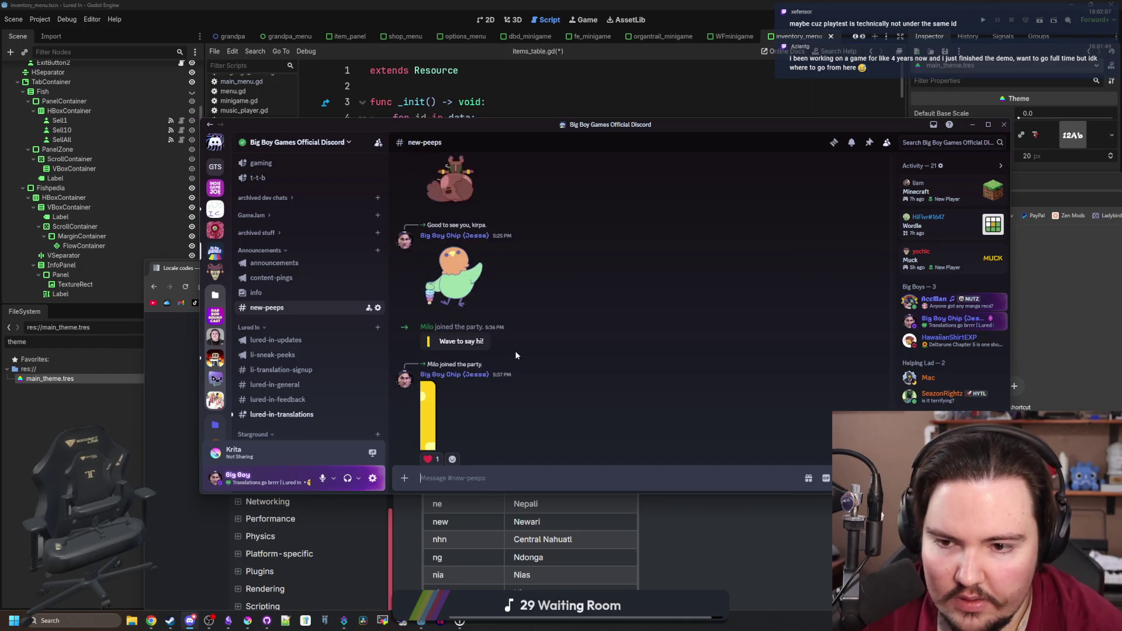
{"action": "left_click", "coordinate": [426, 327]}
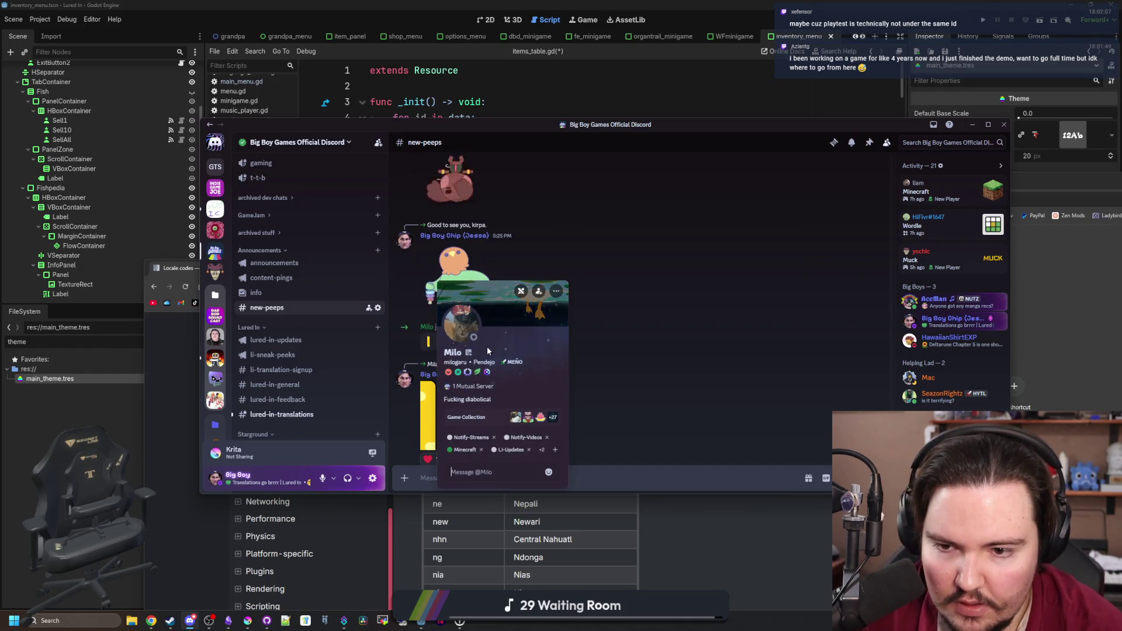
{"action": "left_click", "coordinate": [554, 450]}
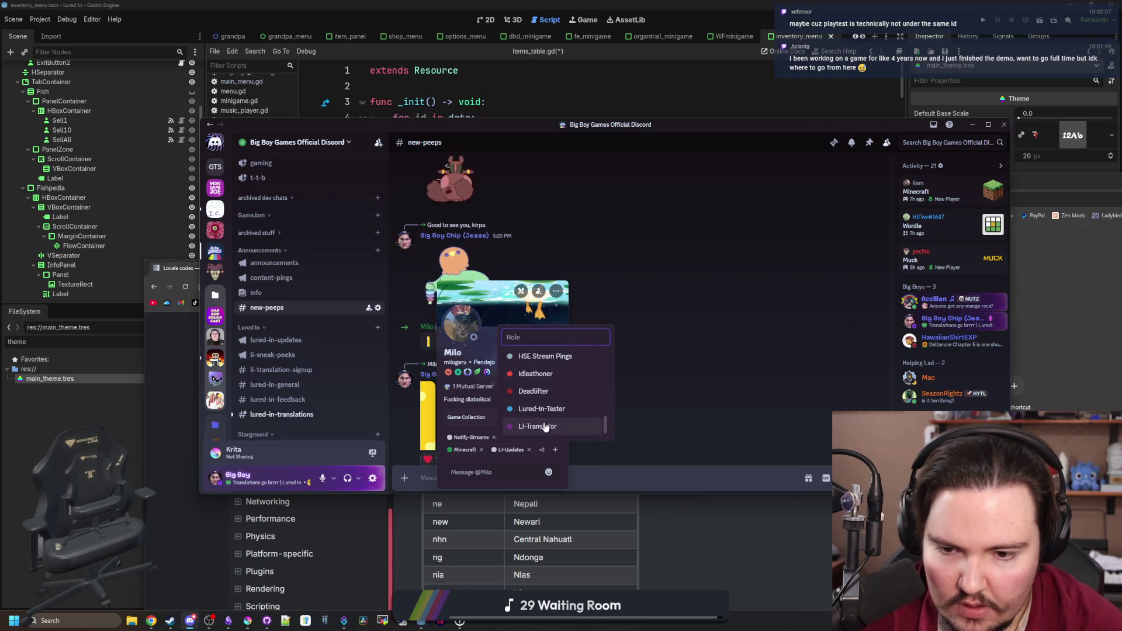
{"action": "key", "text": "Escape"}
{"action": "left_click", "coordinate": [663, 386]}
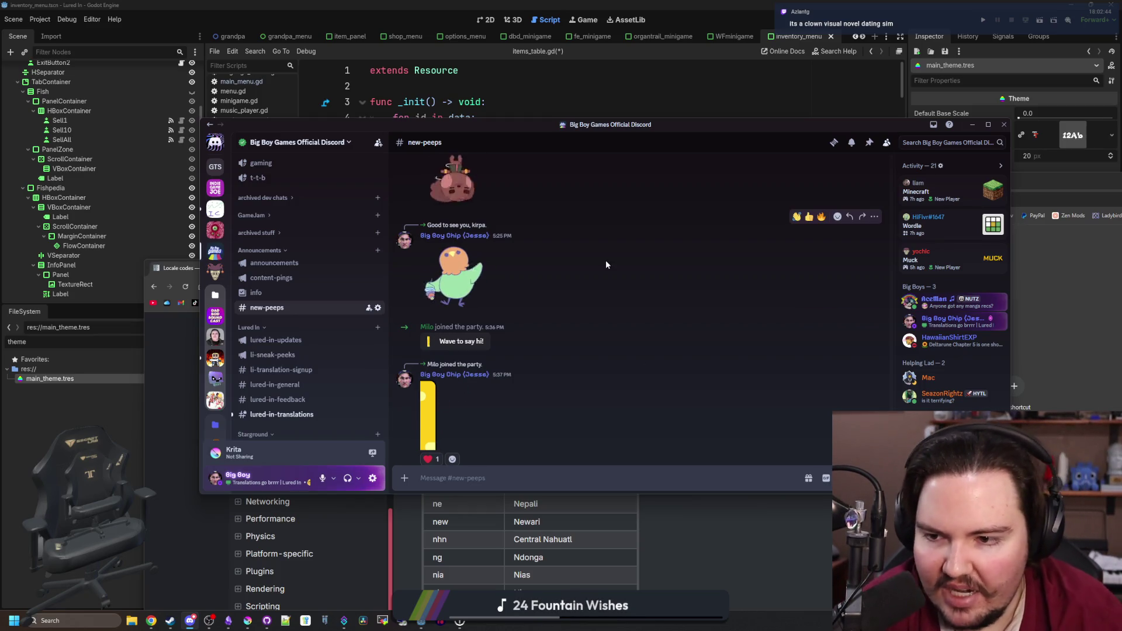
- Open the SteamDB link for Lured In Playtest and pass the Cloudflare human verification
{"action": "scroll", "coordinate": [342, 335], "scroll_direction": "down", "scroll_amount": 2}
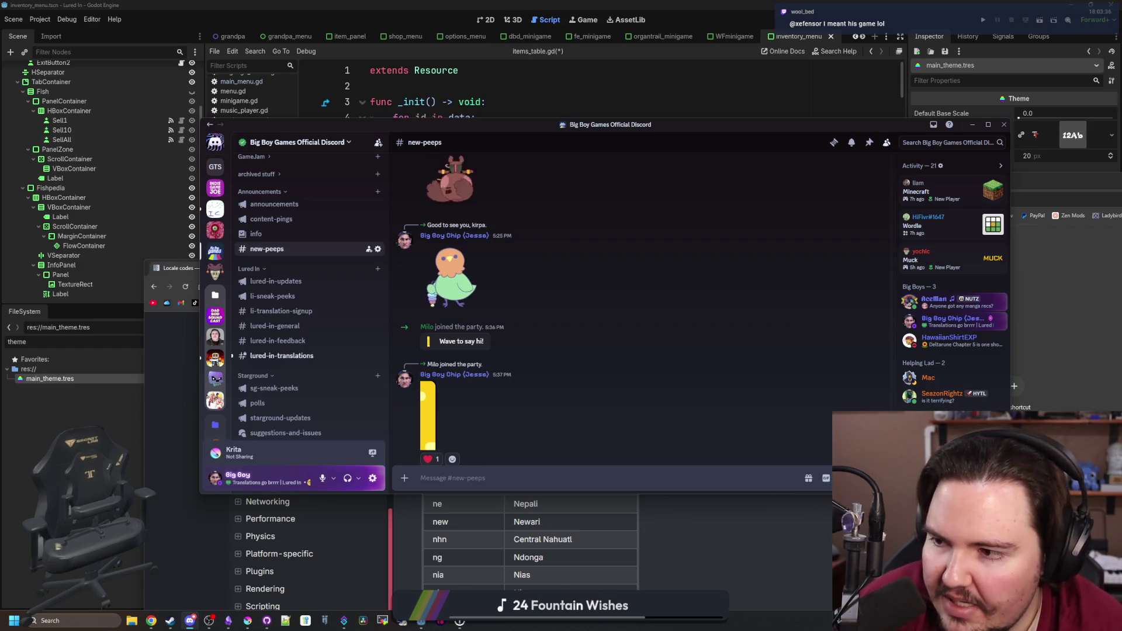
{"action": "left_click", "coordinate": [209, 620]}
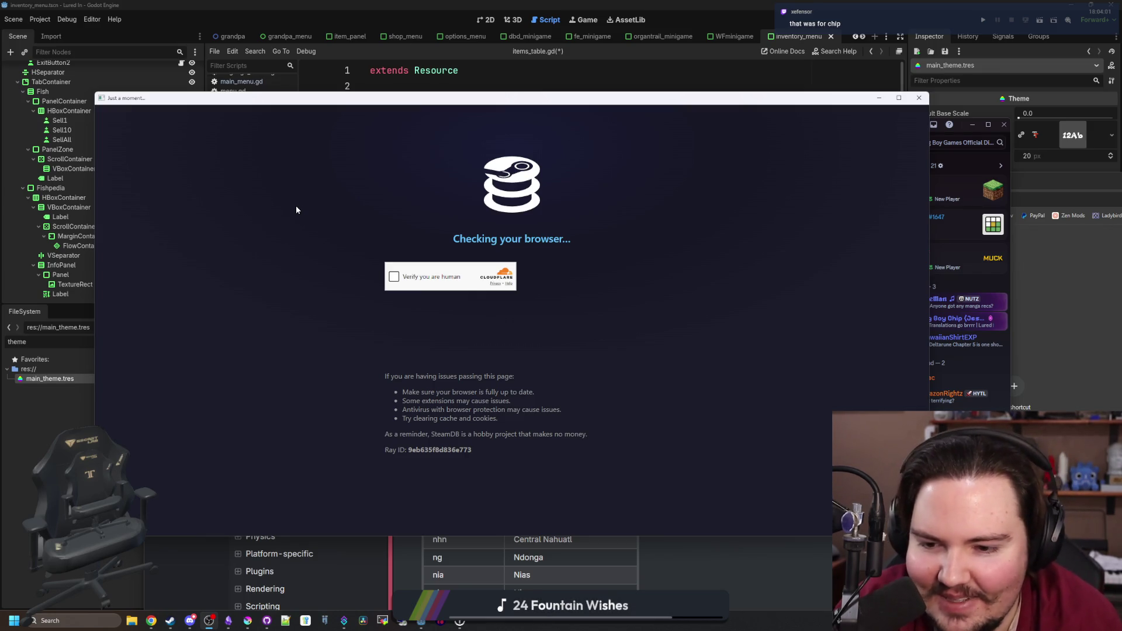
{"action": "left_click", "coordinate": [392, 277]}
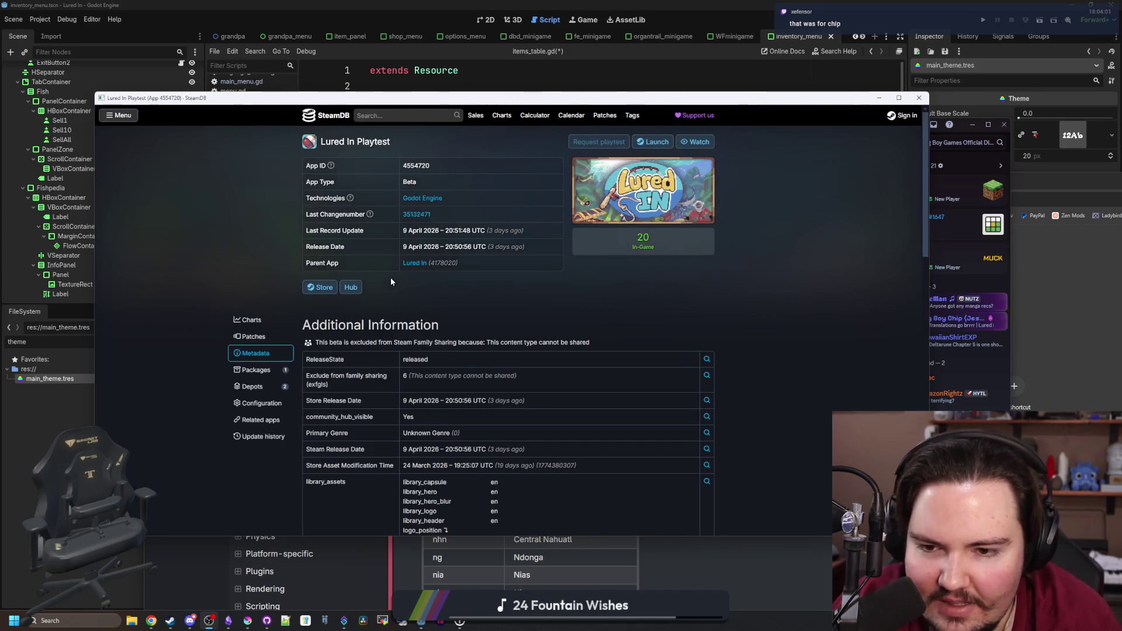
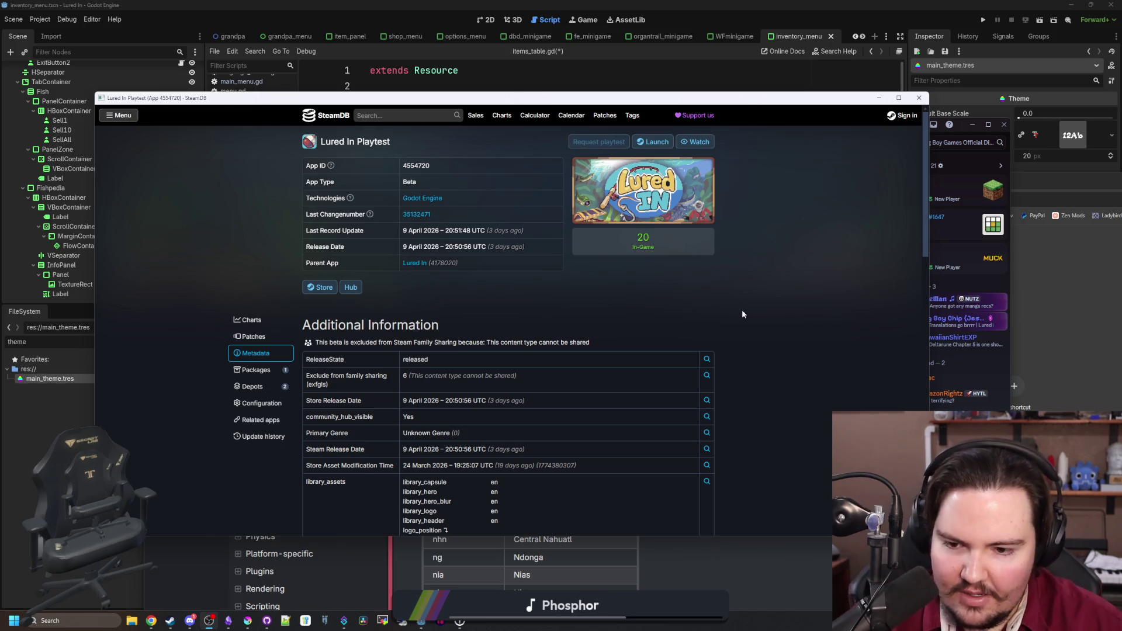
- Review the Lured In Playtest SteamDB page, then move its window down-left to reveal Discord
{"action": "scroll", "coordinate": [668, 350], "scroll_direction": "down", "scroll_amount": 10}
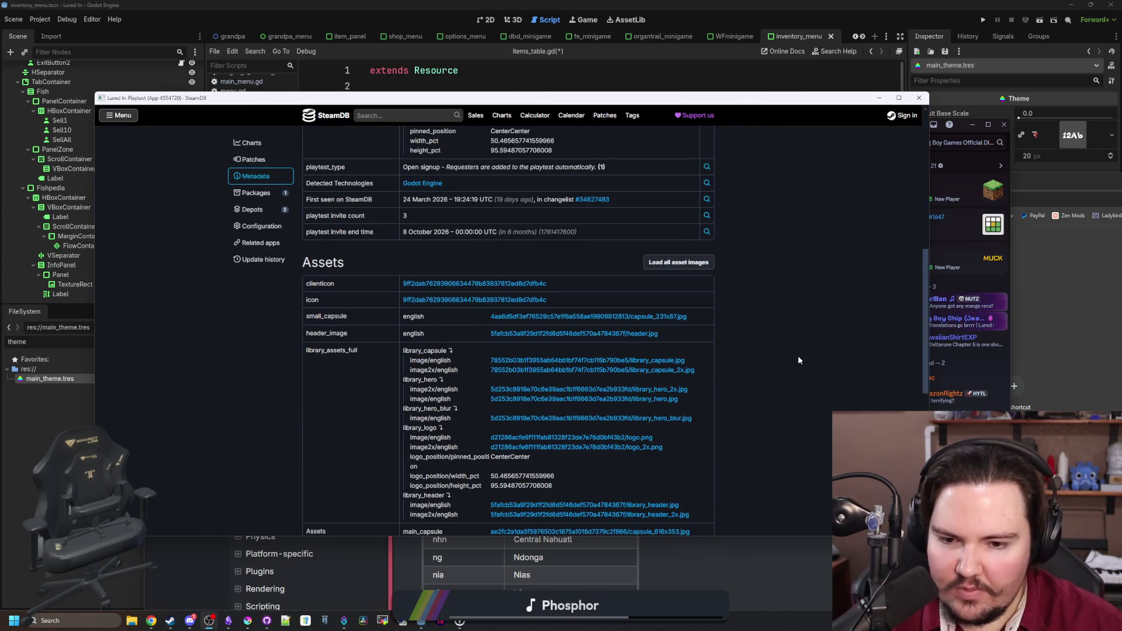
{"action": "scroll", "coordinate": [799, 360], "scroll_direction": "down", "scroll_amount": 2}
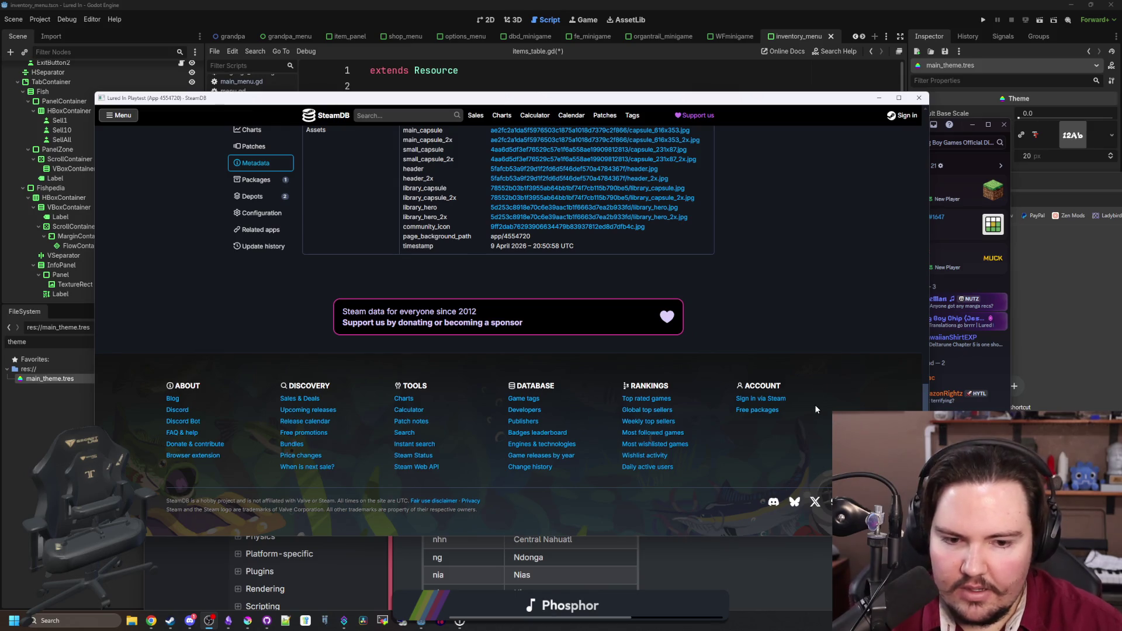
{"action": "scroll", "coordinate": [817, 409], "scroll_direction": "up", "scroll_amount": 15}
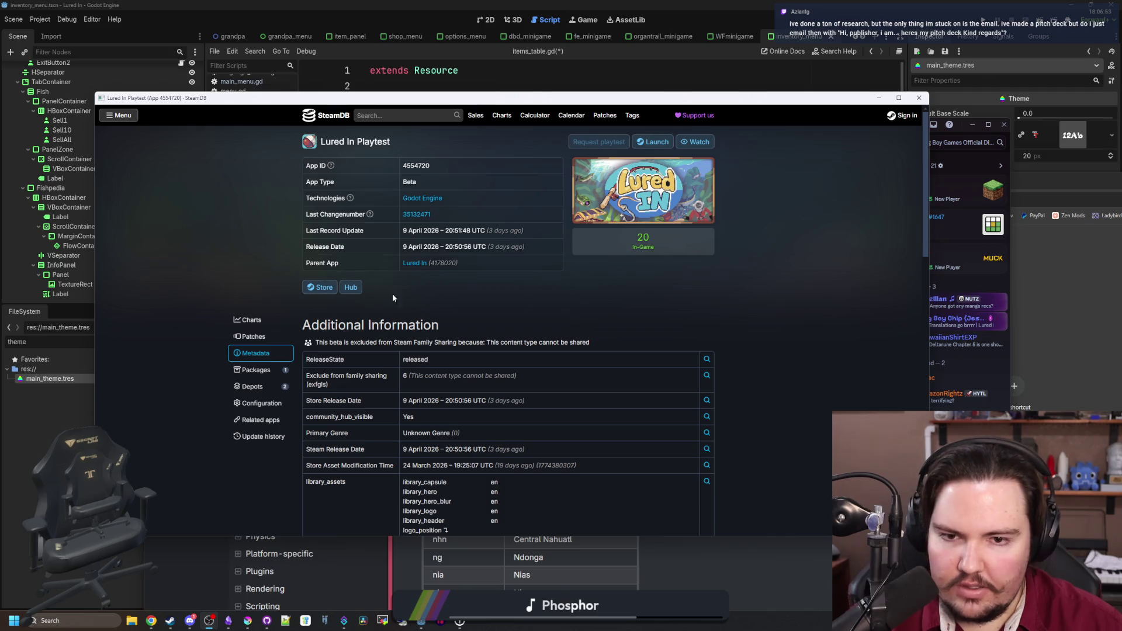
{"action": "scroll", "coordinate": [809, 248], "scroll_direction": "down", "scroll_amount": 2}
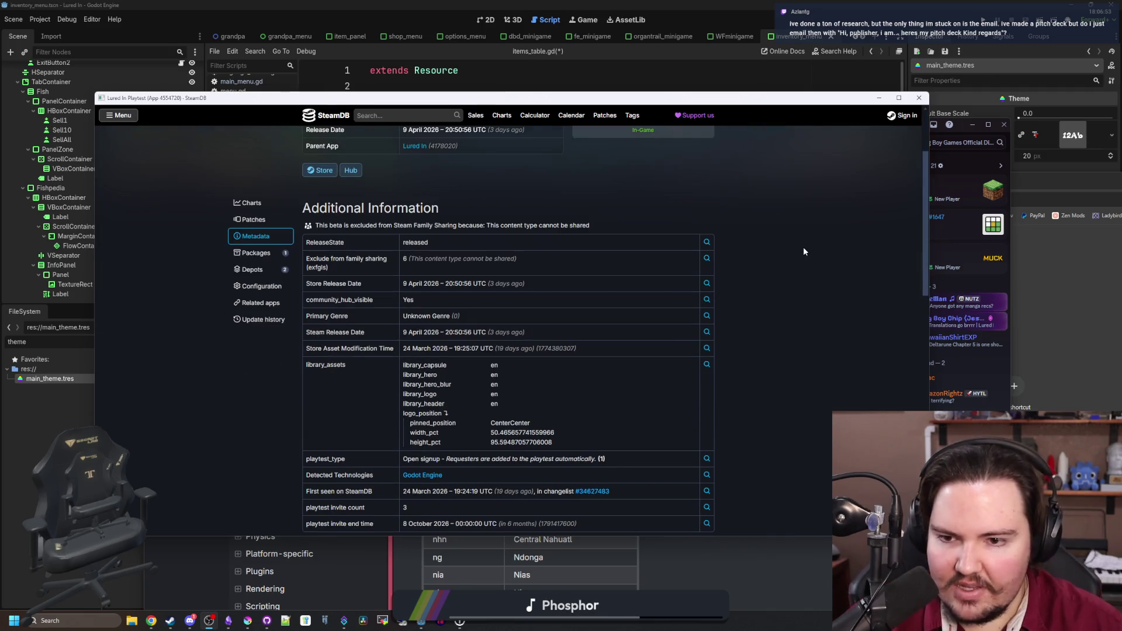
{"action": "scroll", "coordinate": [803, 247], "scroll_direction": "down", "scroll_amount": 6}
{"action": "scroll", "coordinate": [804, 247], "scroll_direction": "down", "scroll_amount": 8}
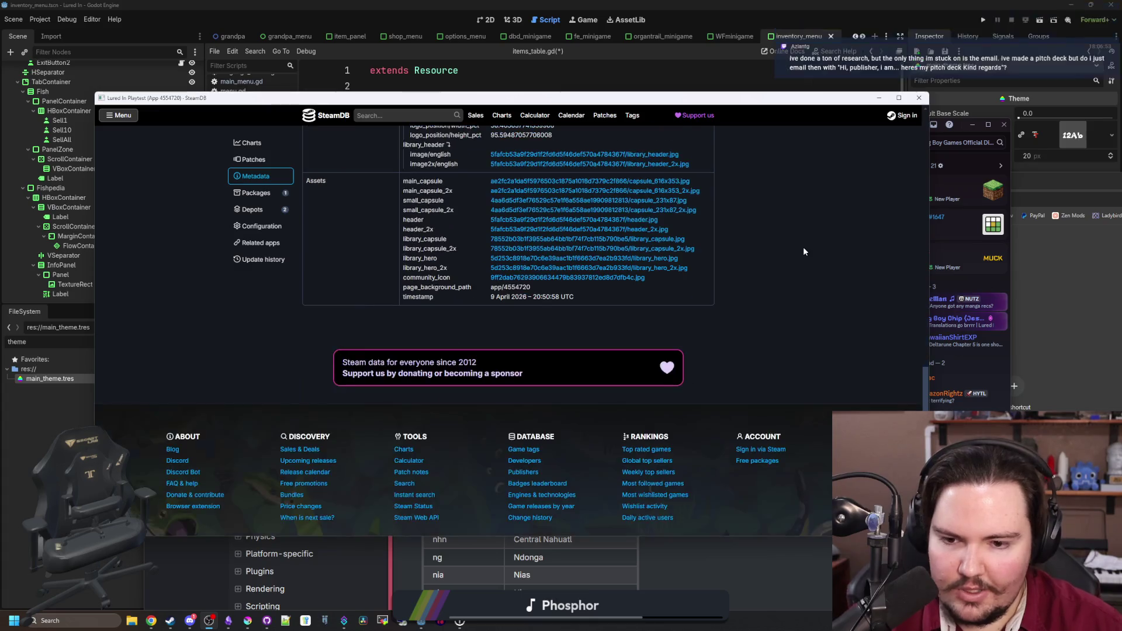
{"action": "scroll", "coordinate": [803, 247], "scroll_direction": "up", "scroll_amount": 15}
{"action": "mouse_move", "coordinate": [826, 101]}
{"action": "left_mouse_down"}
{"action": "mouse_move", "coordinate": [675, 336]}
{"action": "mouse_move", "coordinate": [683, 414]}
{"action": "left_mouse_up"}
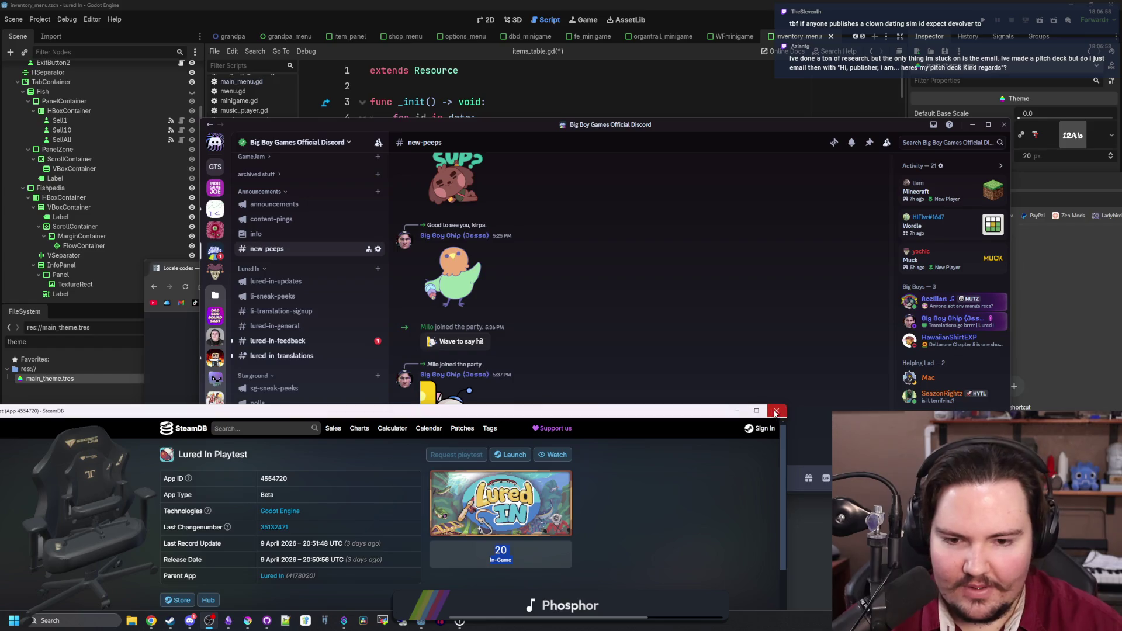
- Close the SteamDB page and scroll #new-peeps down to the latest join messages
{"action": "left_click", "coordinate": [776, 411]}
{"action": "scroll", "coordinate": [646, 322], "scroll_direction": "down", "scroll_amount": 2}
{"action": "scroll", "coordinate": [647, 326], "scroll_direction": "down", "scroll_amount": 3}
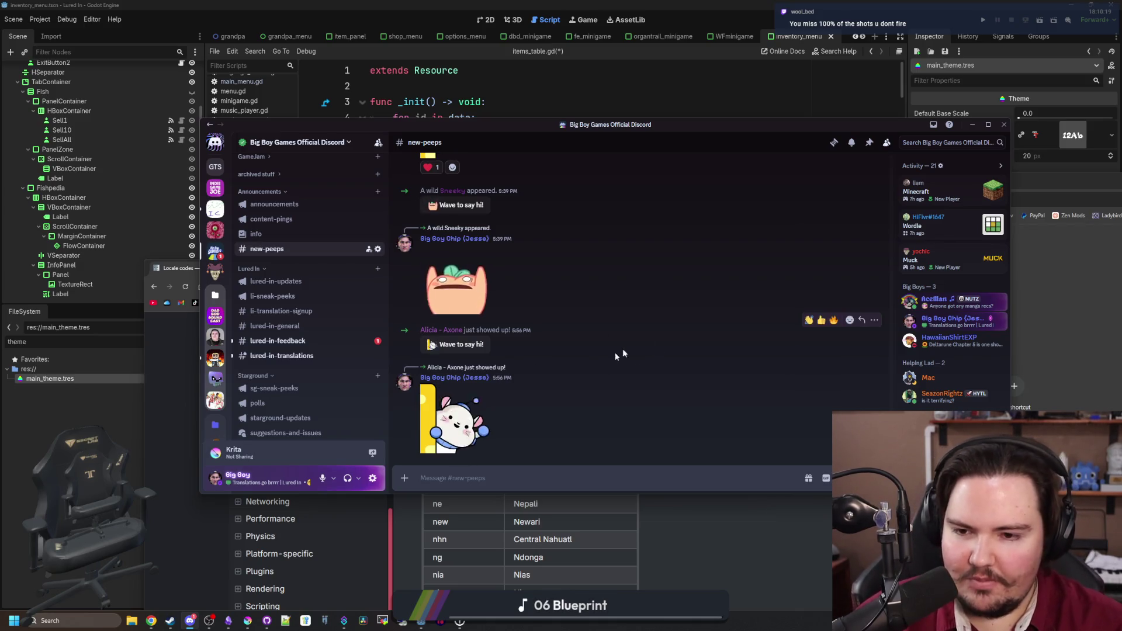
- Post 'Yeah it seems like a pretty specific non-issue, so i wont bother' in #lured-in-feedback, then open #lured-in-translations
{"action": "left_click", "coordinate": [301, 342]}
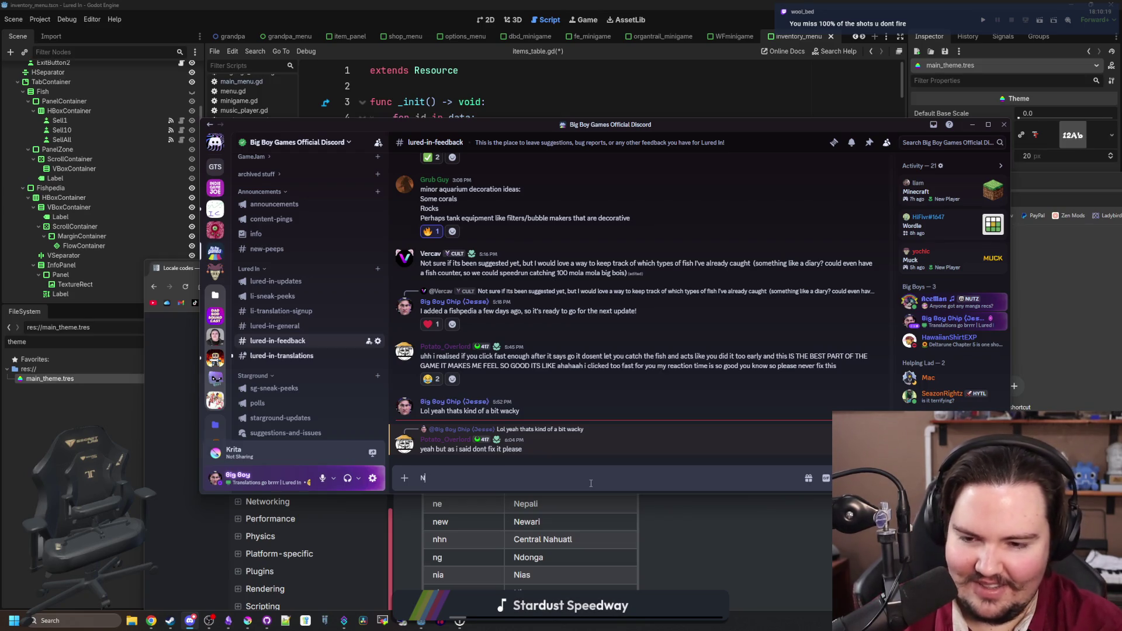
{"action": "type", "text": "Ye"}
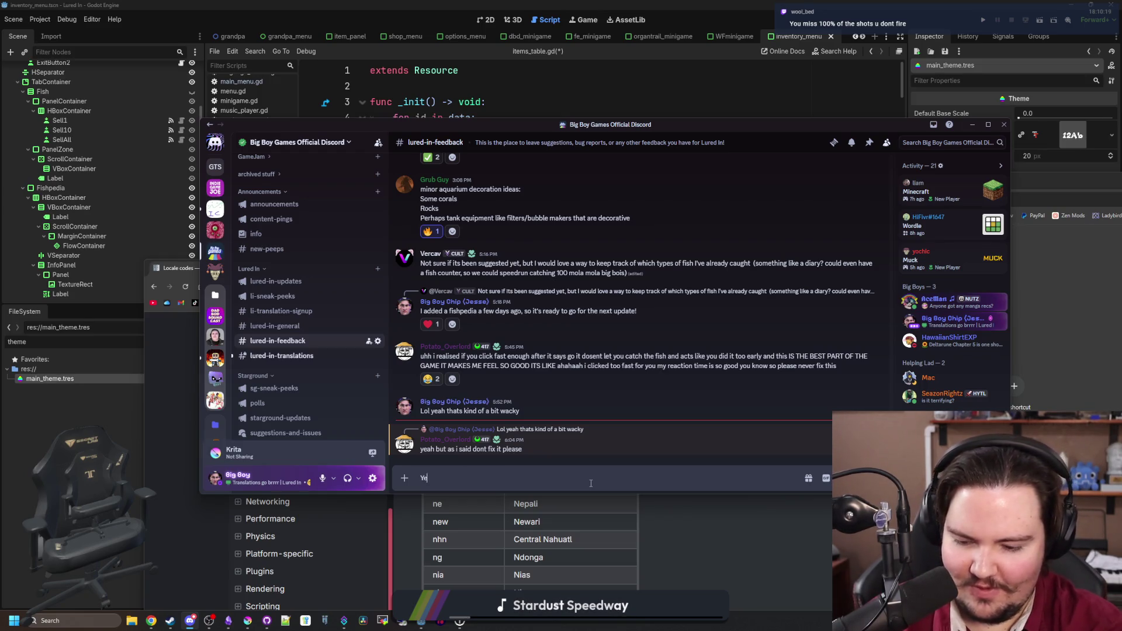
{"action": "type", "text": "ah it seems like a pretty specific"}
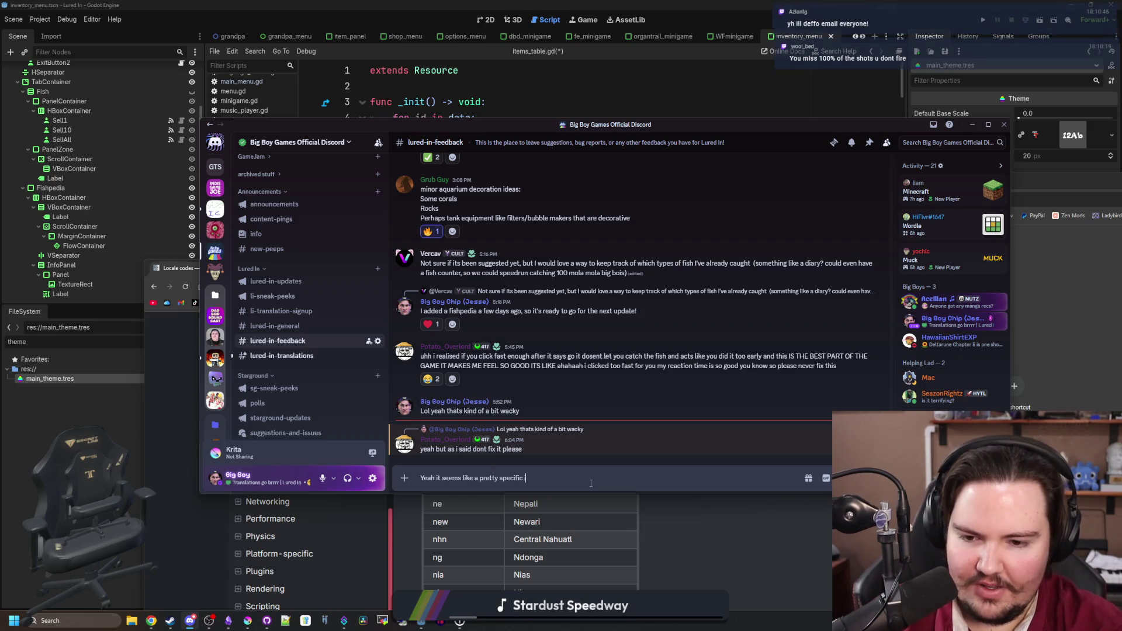
{"action": "type", "text": " n"}
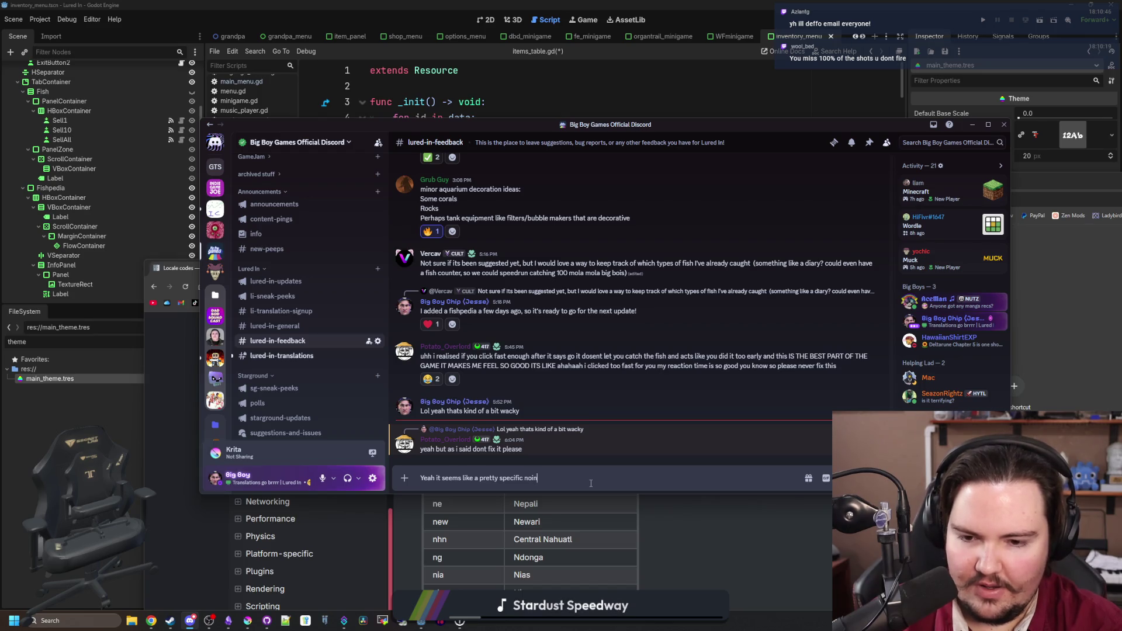
{"action": "type", "text": "on-issue, so "}
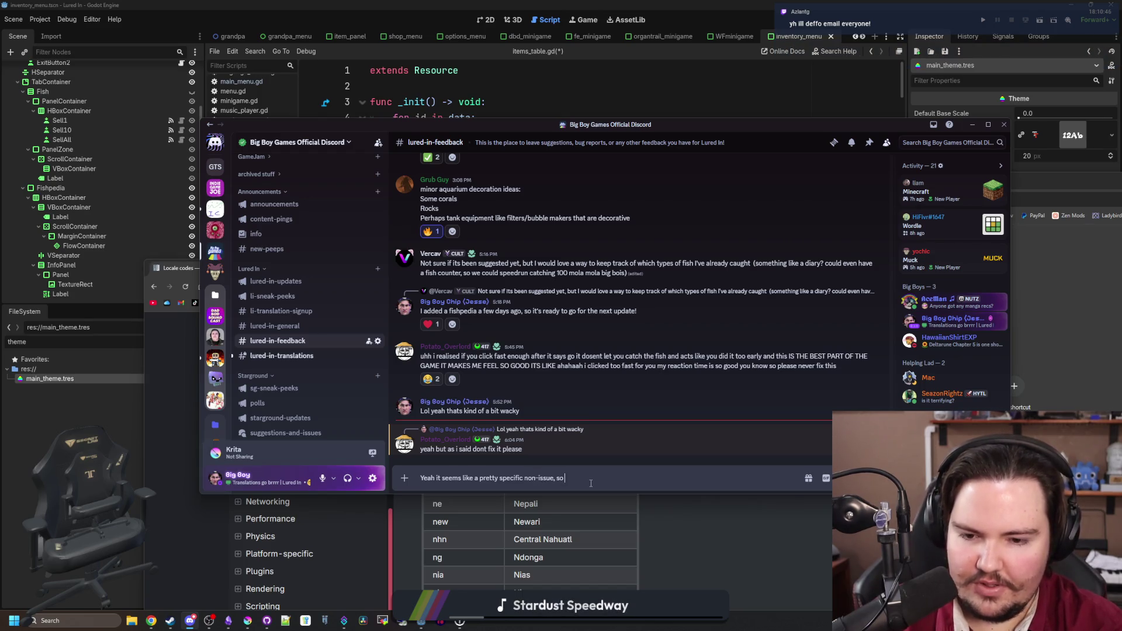
{"action": "type", "text": "i wont bother"}
{"action": "key", "text": "Return"}
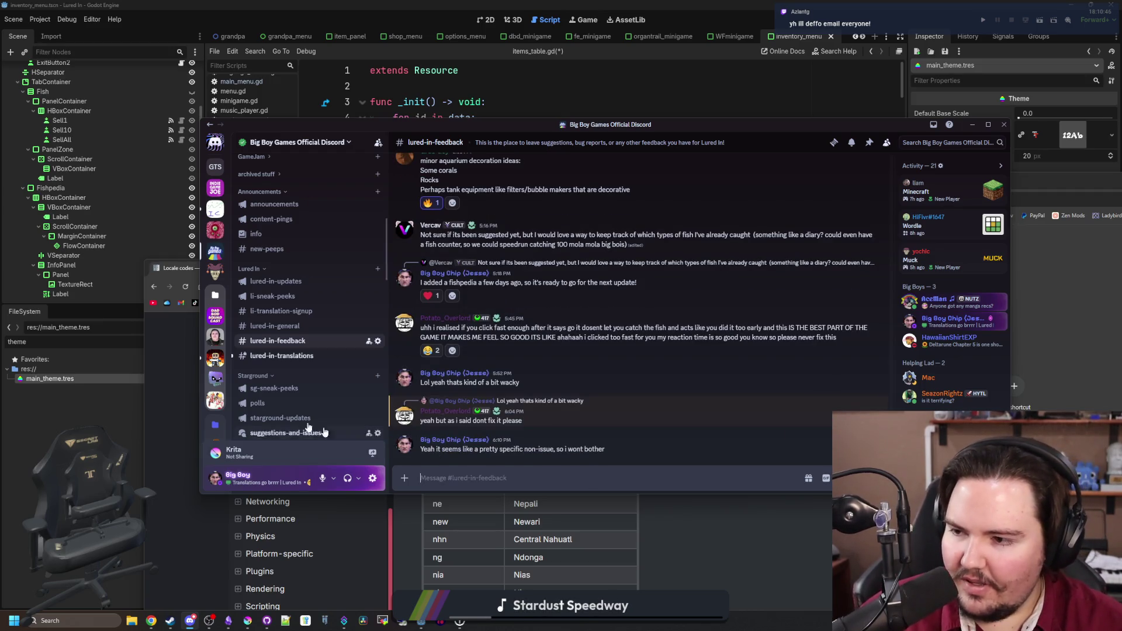
{"action": "left_click", "coordinate": [312, 357]}
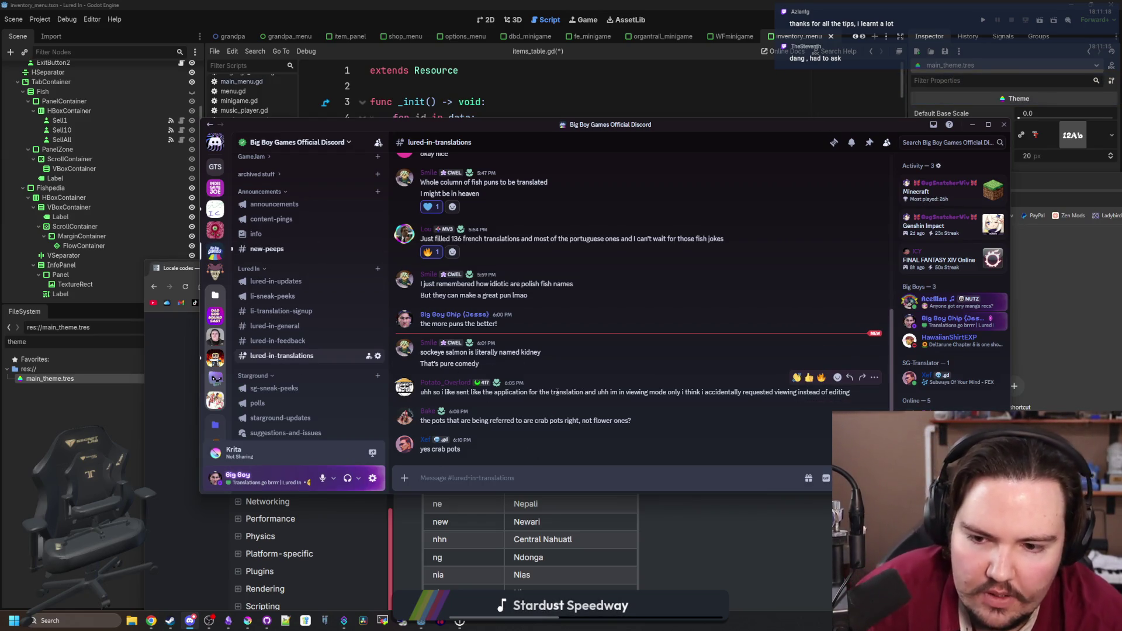
- Reply to the translator's access request: 'Ah no problem, let me see what I can do about that'
{"action": "left_click_drag", "start_coordinate": [592, 391], "coordinate": [742, 392]}
{"action": "left_click", "coordinate": [742, 391]}
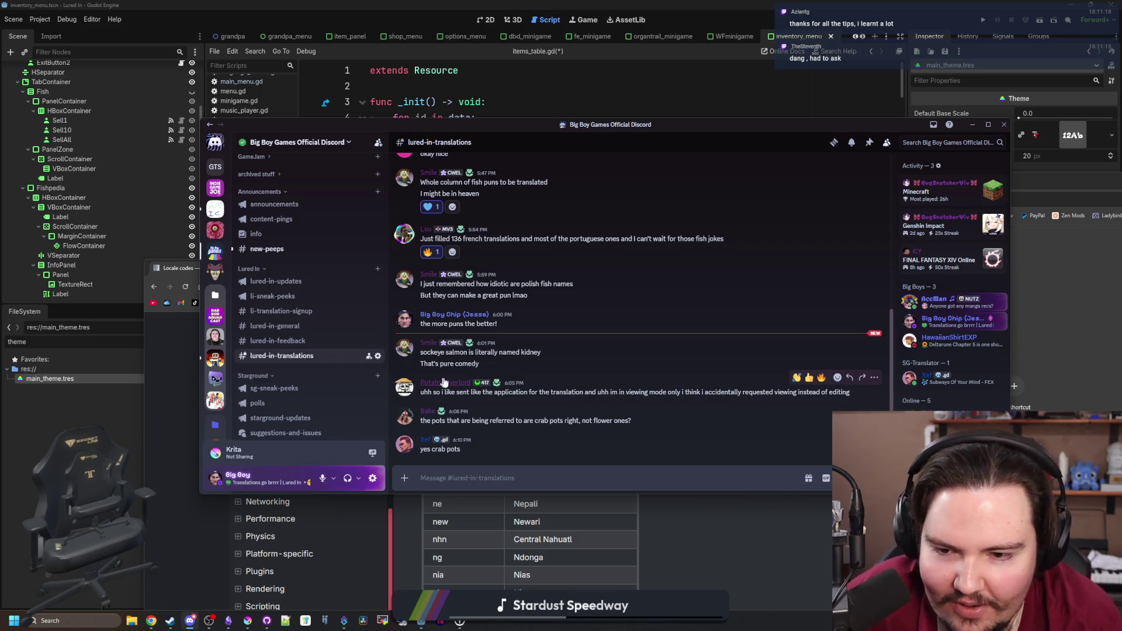
{"action": "left_click", "coordinate": [854, 384]}
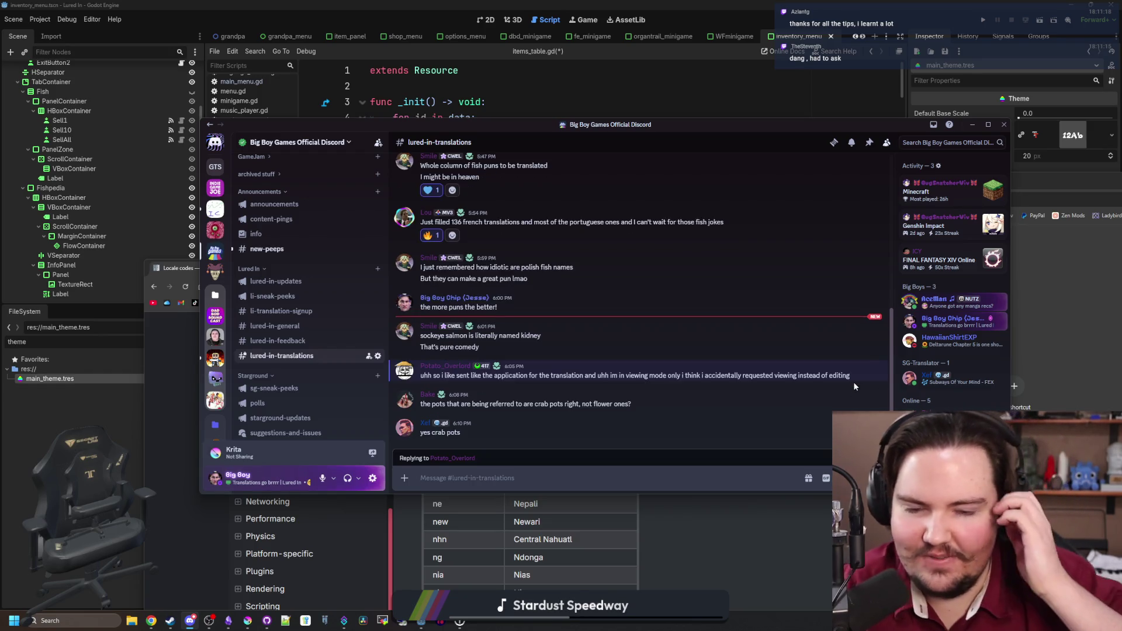
{"action": "type", "text": "Ah no probl"}
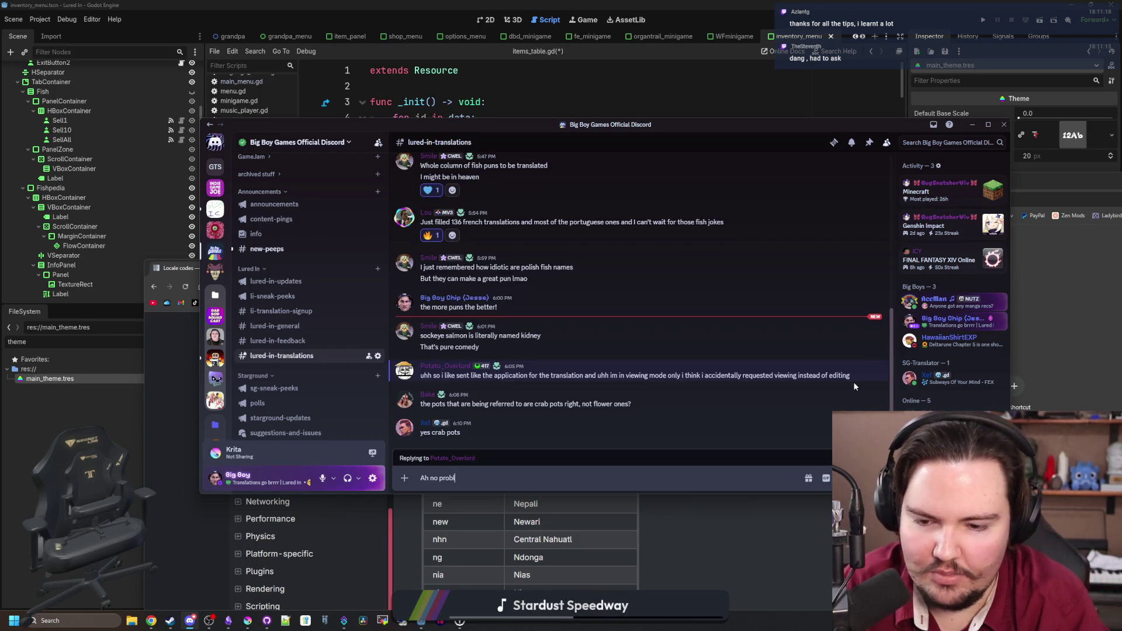
{"action": "type", "text": "em, let me se"}
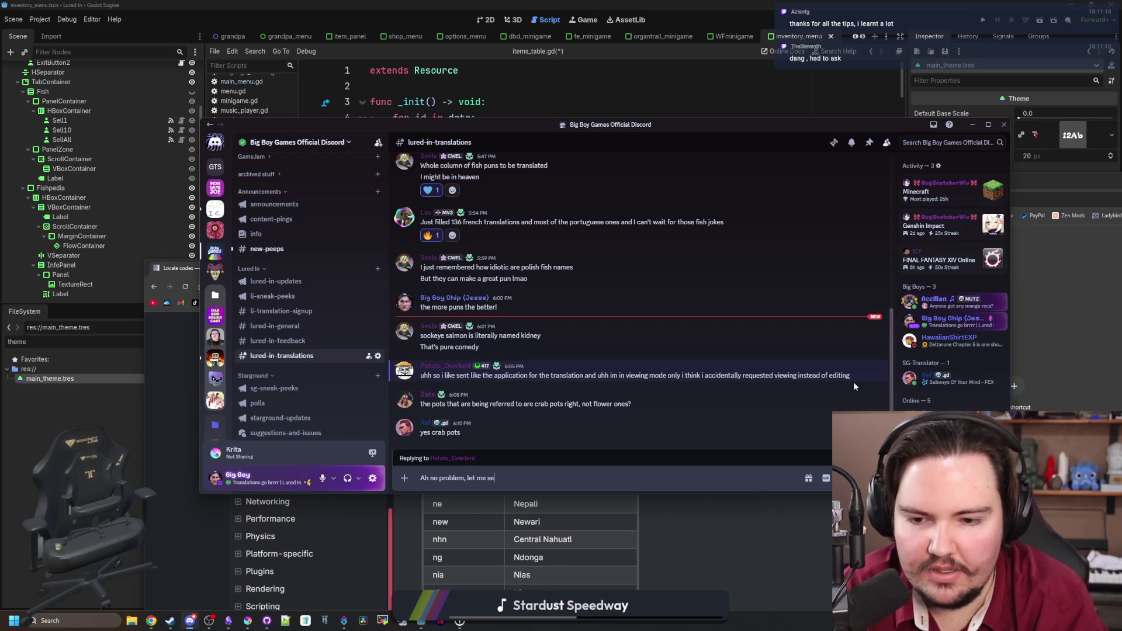
{"action": "type", "text": "e what I can do about that"}
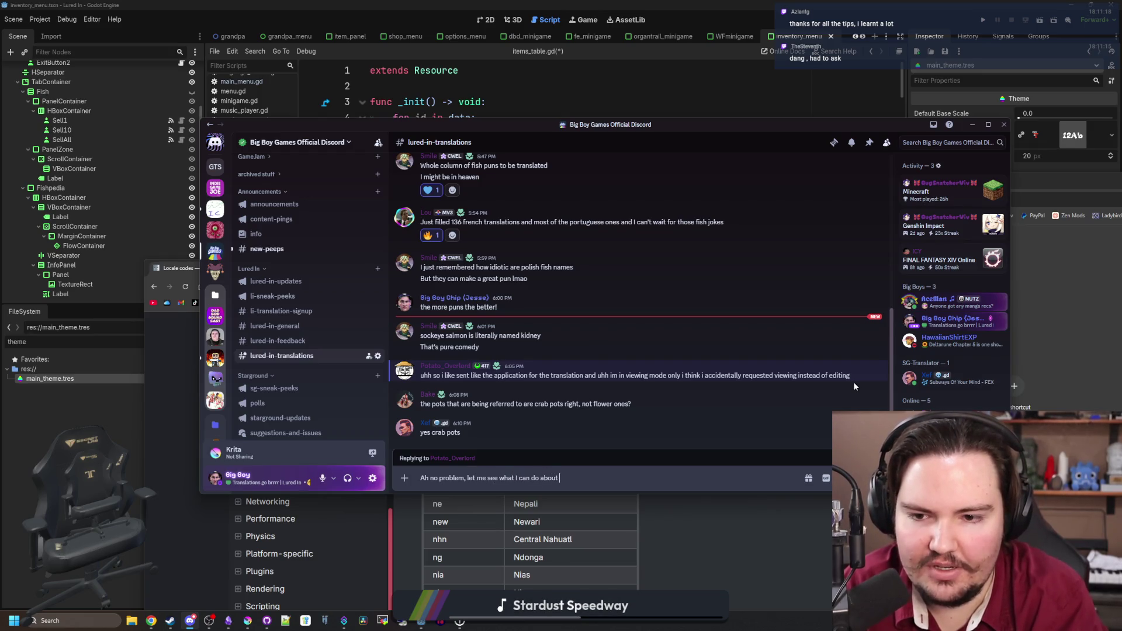
{"action": "key", "text": "Return"}
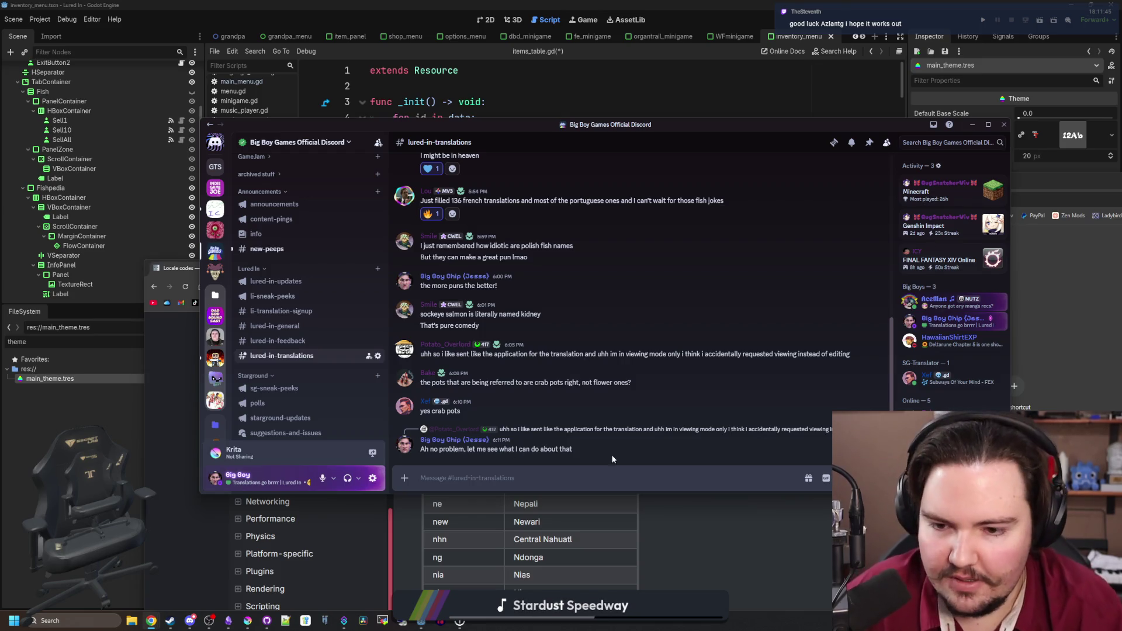
- Send the translator a second reply, 'you should be good to go now', and return to #new-peeps
{"action": "left_click", "coordinate": [850, 339]}
{"action": "type", "text": "yo"}
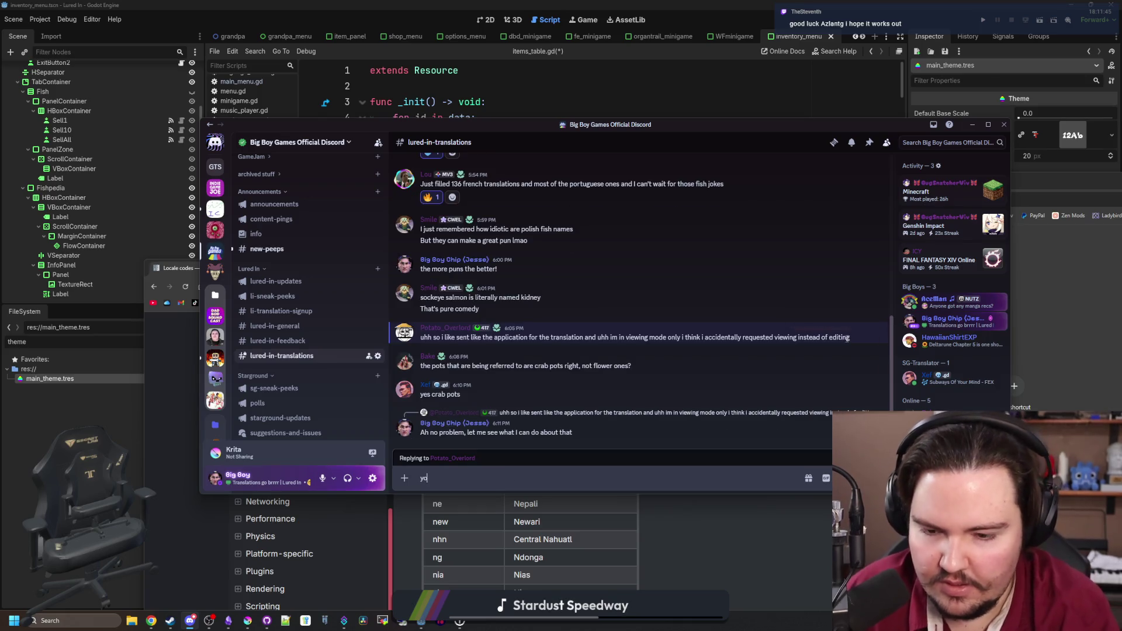
{"action": "type", "text": "u should be good to go now"}
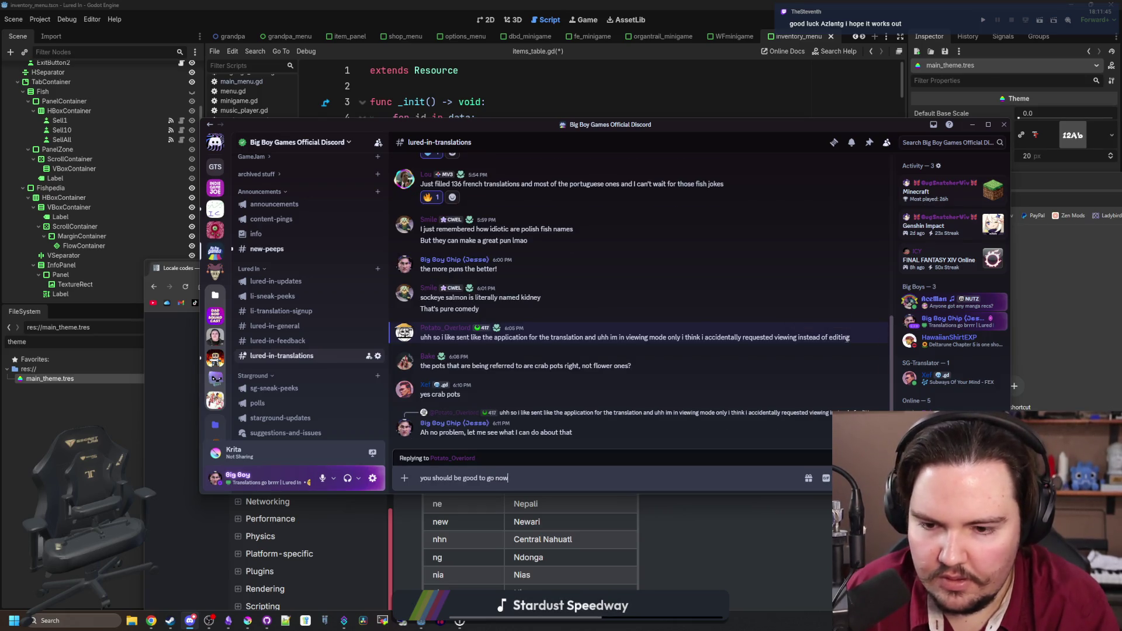
{"action": "key", "text": "Return"}
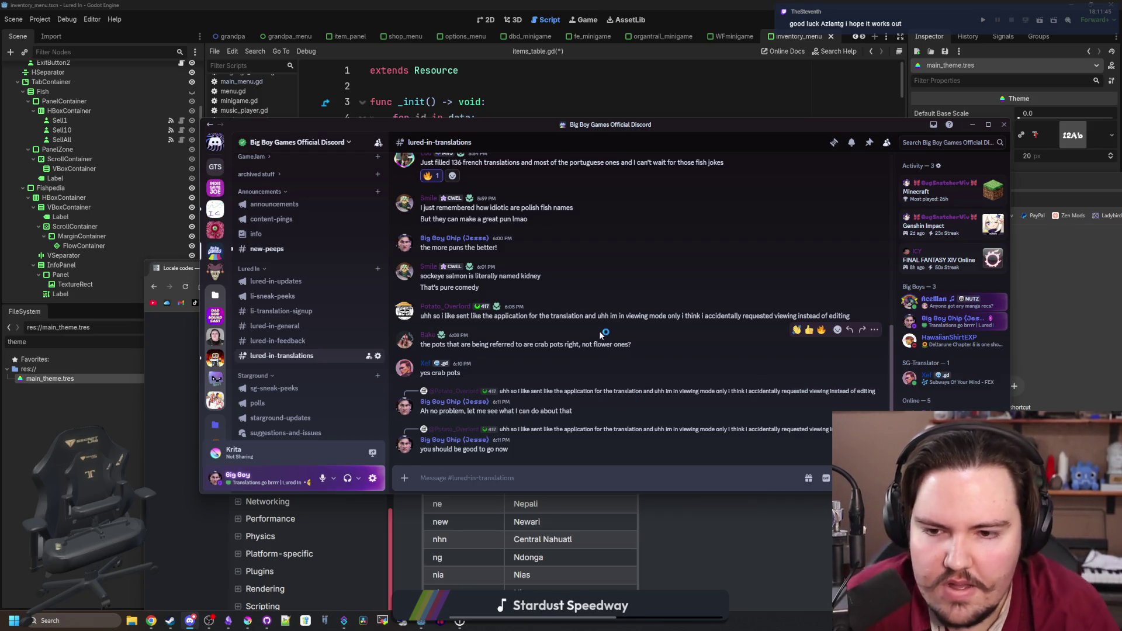
{"action": "key", "text": "alt+shift+Up"}
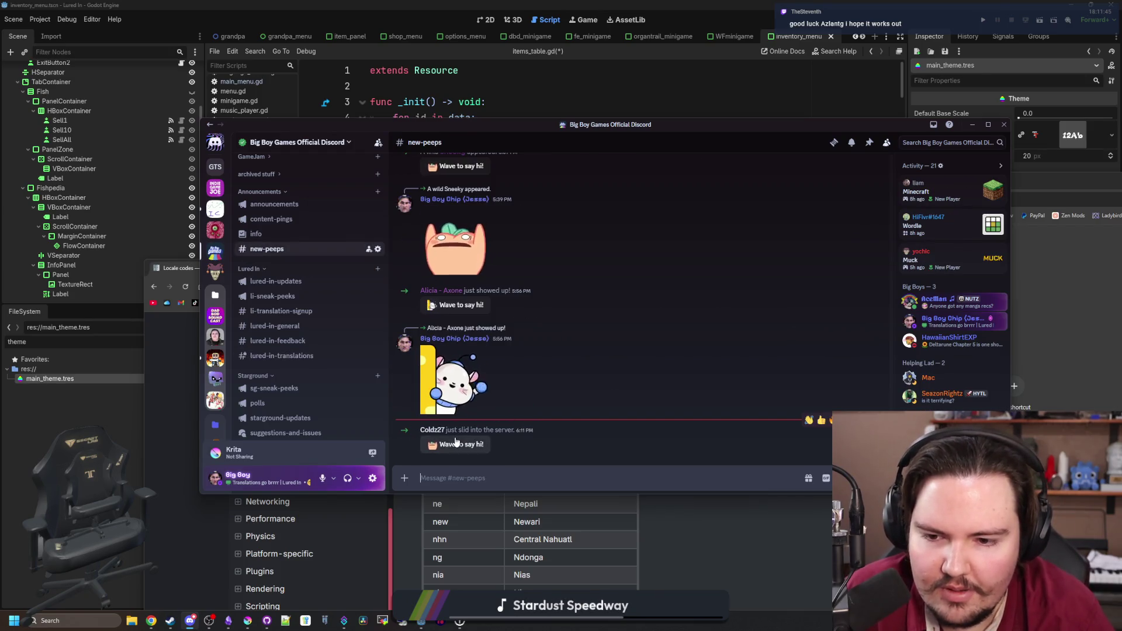
- Open the newly joined member's profile from the #new-peeps welcome messages to assign a role
{"action": "scroll", "coordinate": [282, 351], "scroll_direction": "down", "scroll_amount": 5}
{"action": "scroll", "coordinate": [283, 351], "scroll_direction": "up", "scroll_amount": 5}
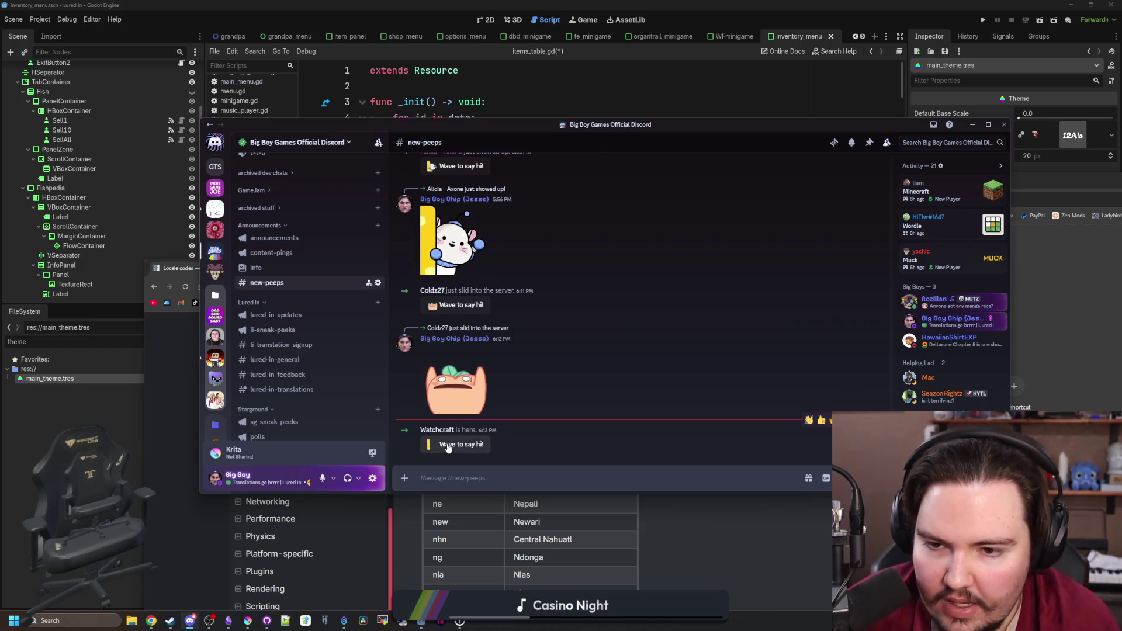
{"action": "scroll", "coordinate": [504, 362], "scroll_direction": "up", "scroll_amount": 2}
{"action": "scroll", "coordinate": [507, 396], "scroll_direction": "up", "scroll_amount": 5}
{"action": "left_click", "coordinate": [462, 262]}
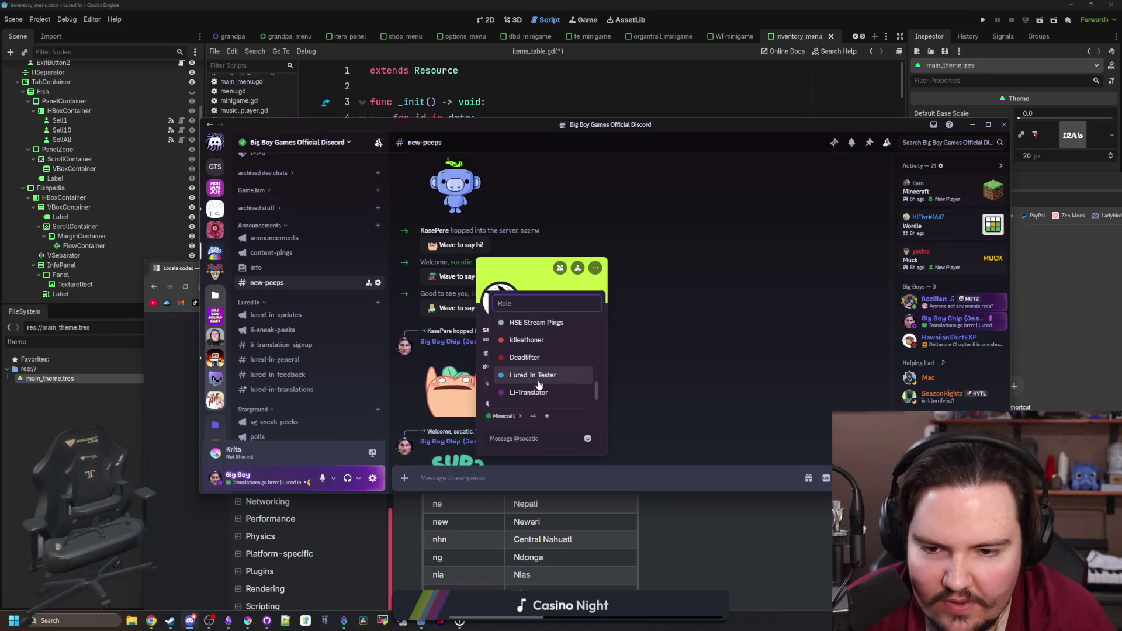
- Dismiss the member's profile card and switch to #lured-in-translations
{"action": "left_click", "coordinate": [668, 390]}
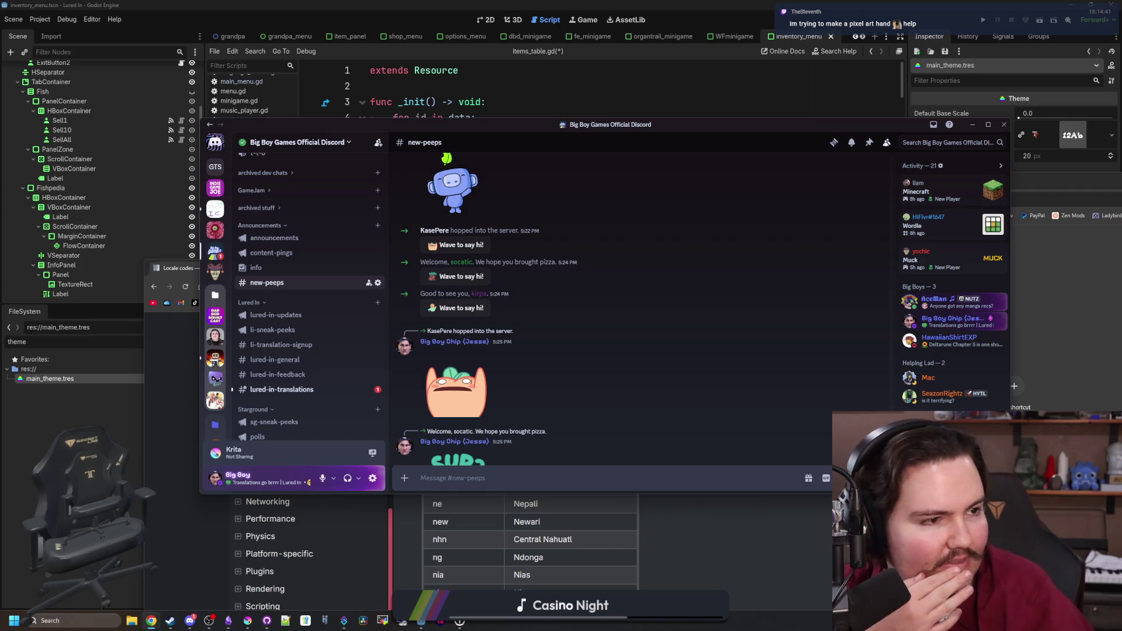
{"action": "left_click", "coordinate": [281, 389]}
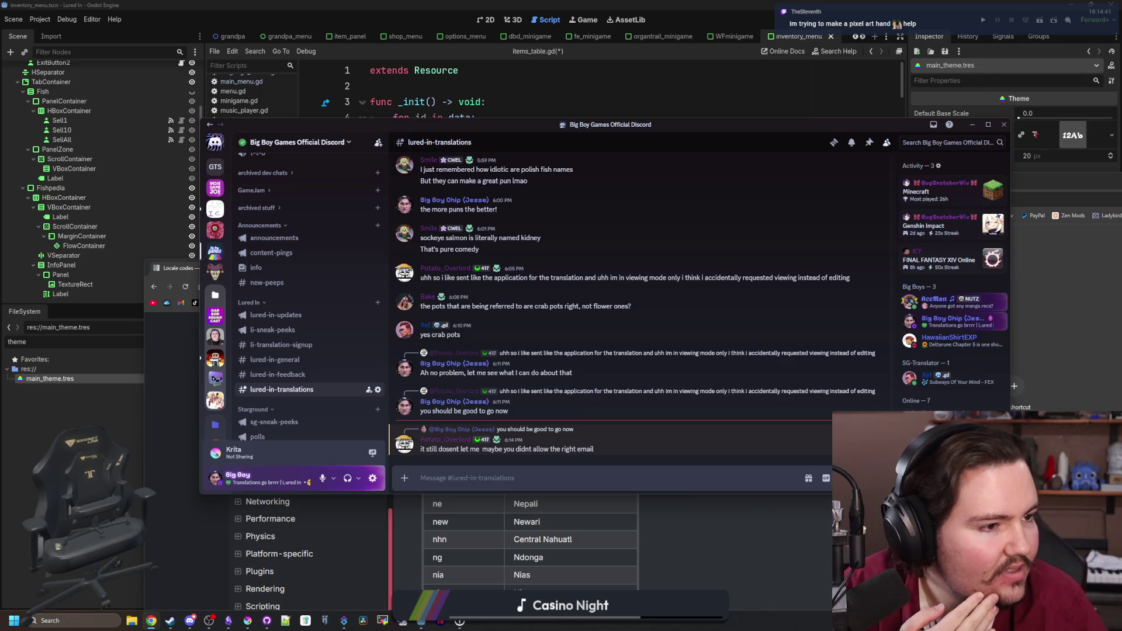
- Tell the translator their other request was seen and to try now, then bring the browser forward
{"action": "type", "text": "I s"}
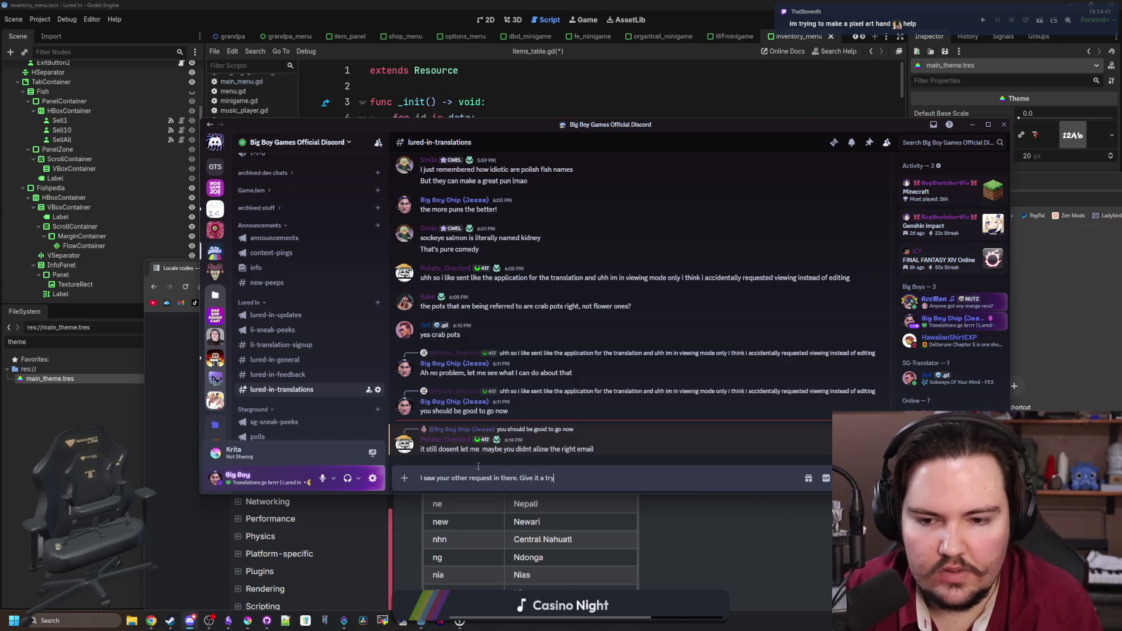
{"action": "type", "text": " now"}
{"action": "key", "text": "Return"}
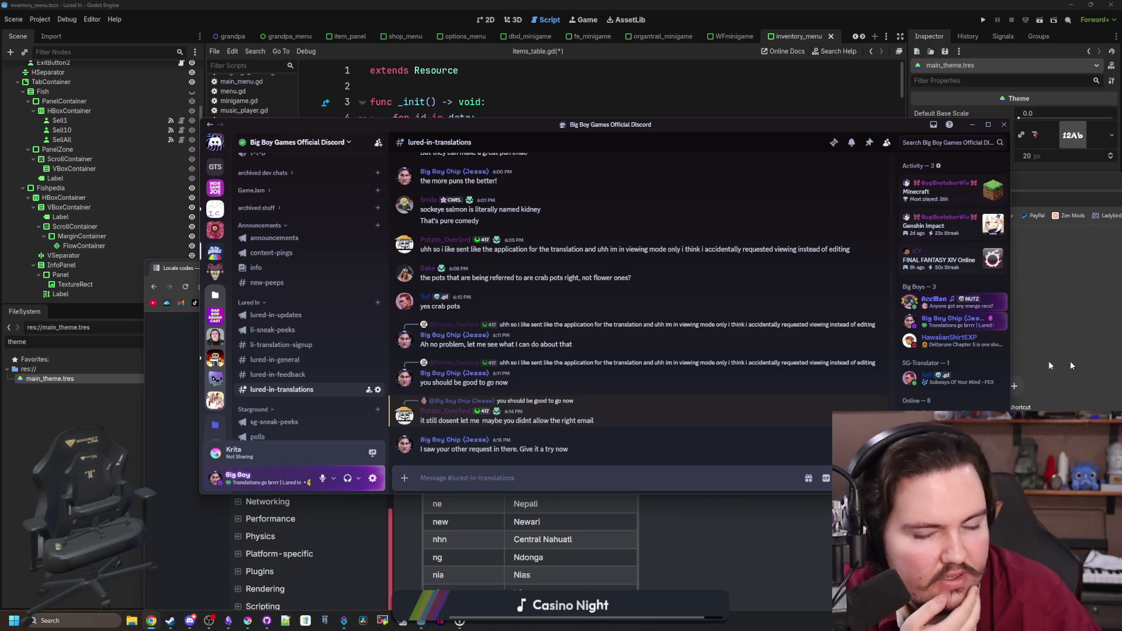
{"action": "left_click", "coordinate": [854, 403]}
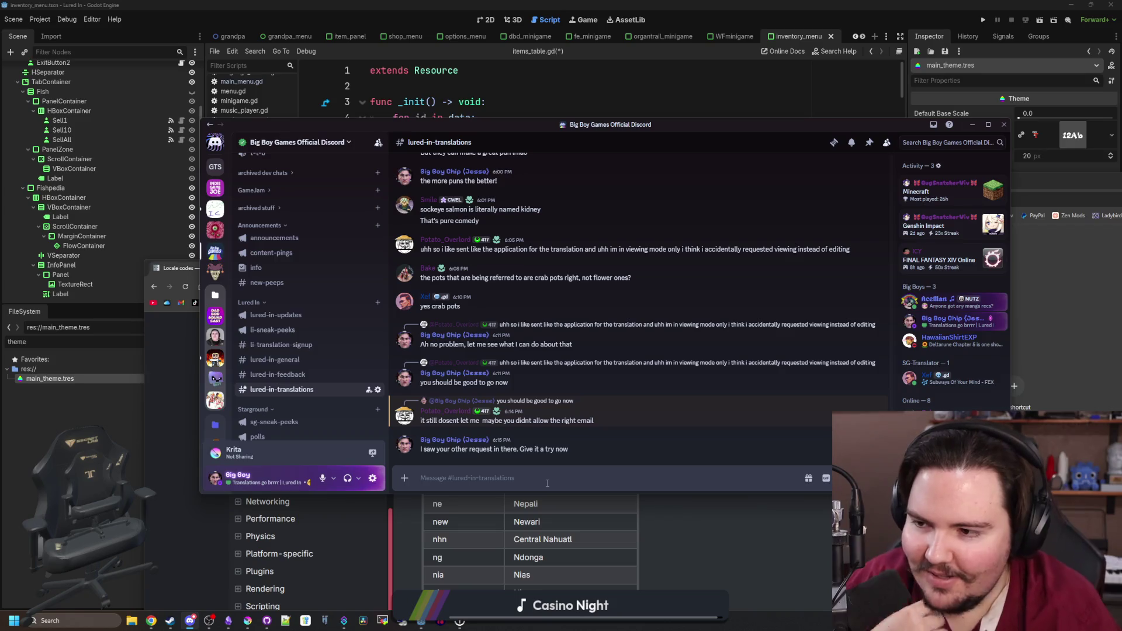
{"action": "left_click", "coordinate": [176, 380]}
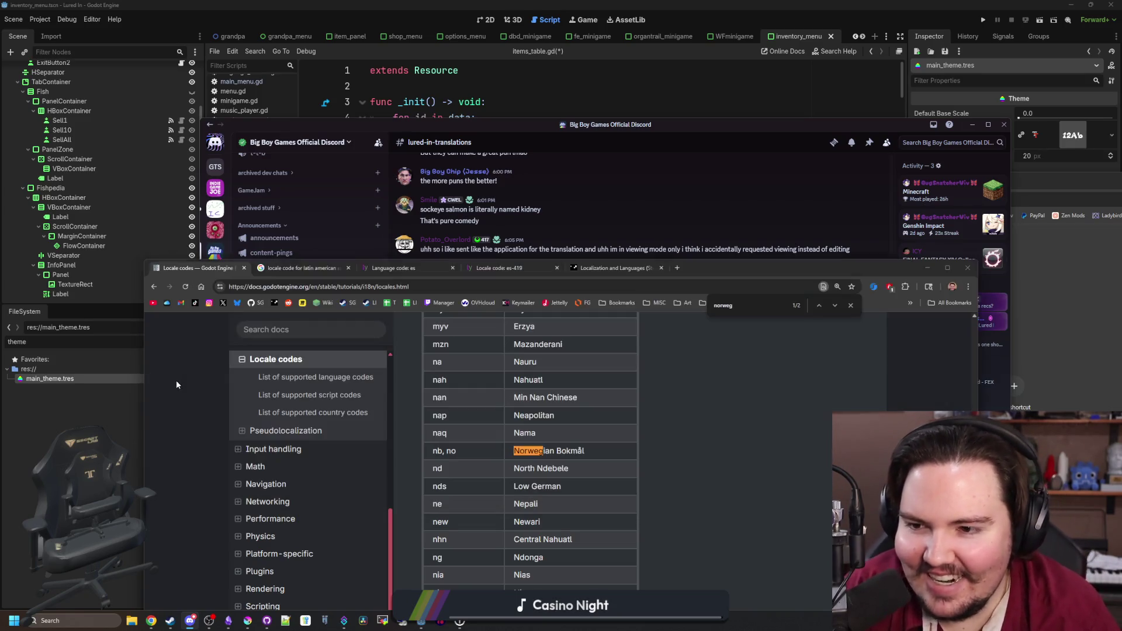
- Search Google Images for 'hand' in a new tab and preview the Live Science open-palm photo
{"action": "left_click", "coordinate": [681, 268]}
{"action": "type", "text": "hand"}
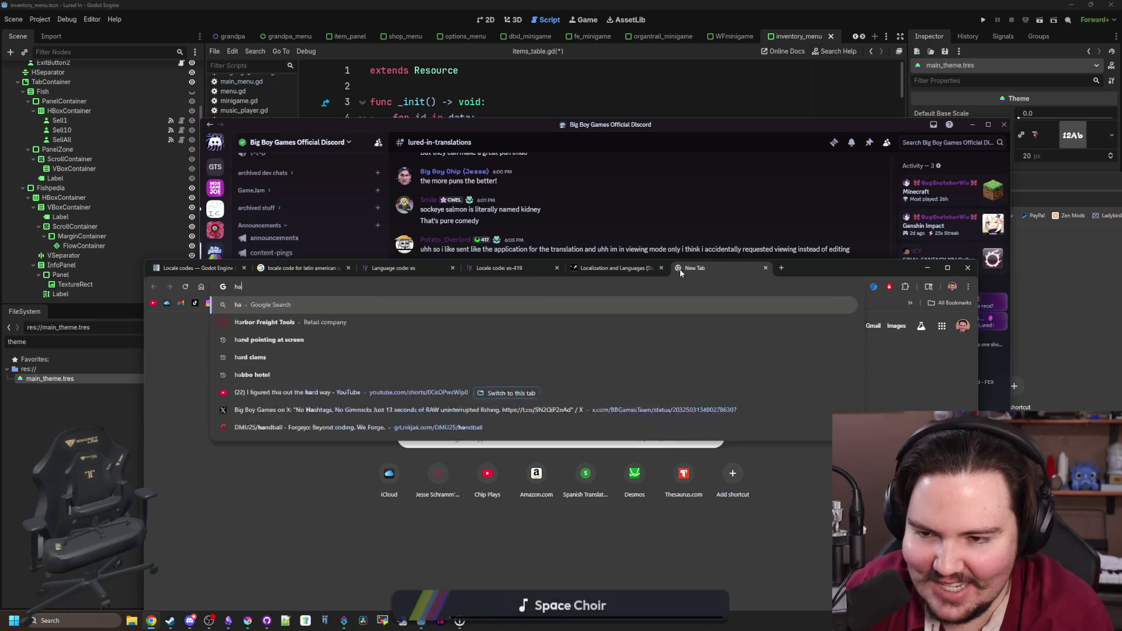
{"action": "key", "text": "Return"}
{"action": "left_click", "coordinate": [292, 375]}
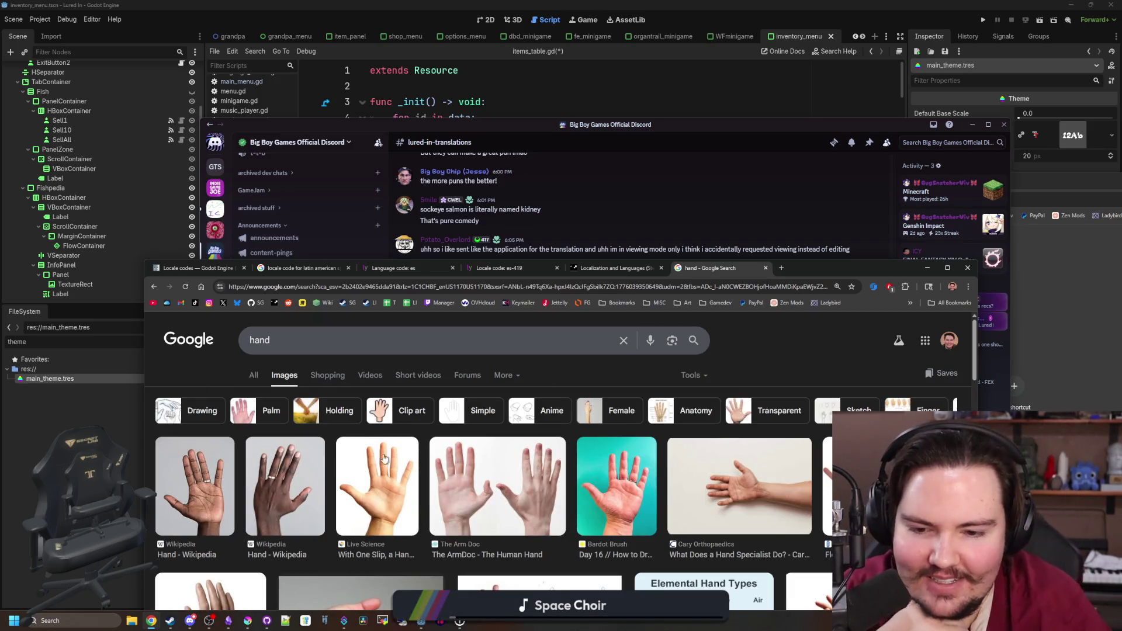
{"action": "left_click", "coordinate": [386, 461]}
{"action": "left_click_drag", "start_coordinate": [843, 274], "coordinate": [782, 104]}
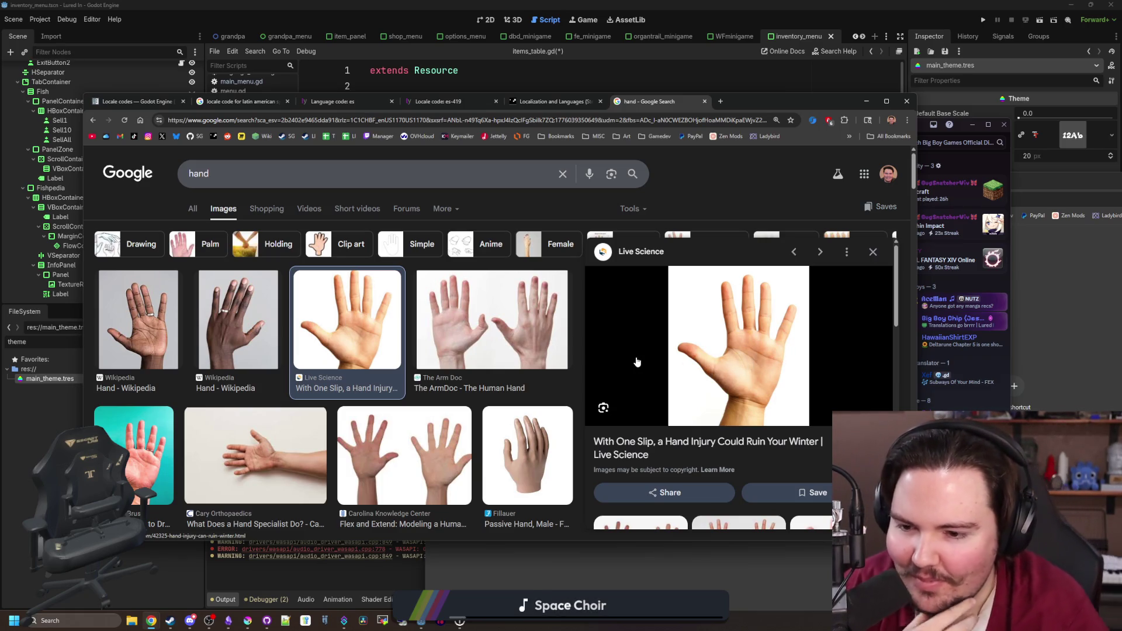
- Preview the Fillauer, Carolina, Vecteezy, Dreamstime and Blick hand images, then return to the Live Science palm
{"action": "scroll", "coordinate": [425, 381], "scroll_direction": "down", "scroll_amount": 3}
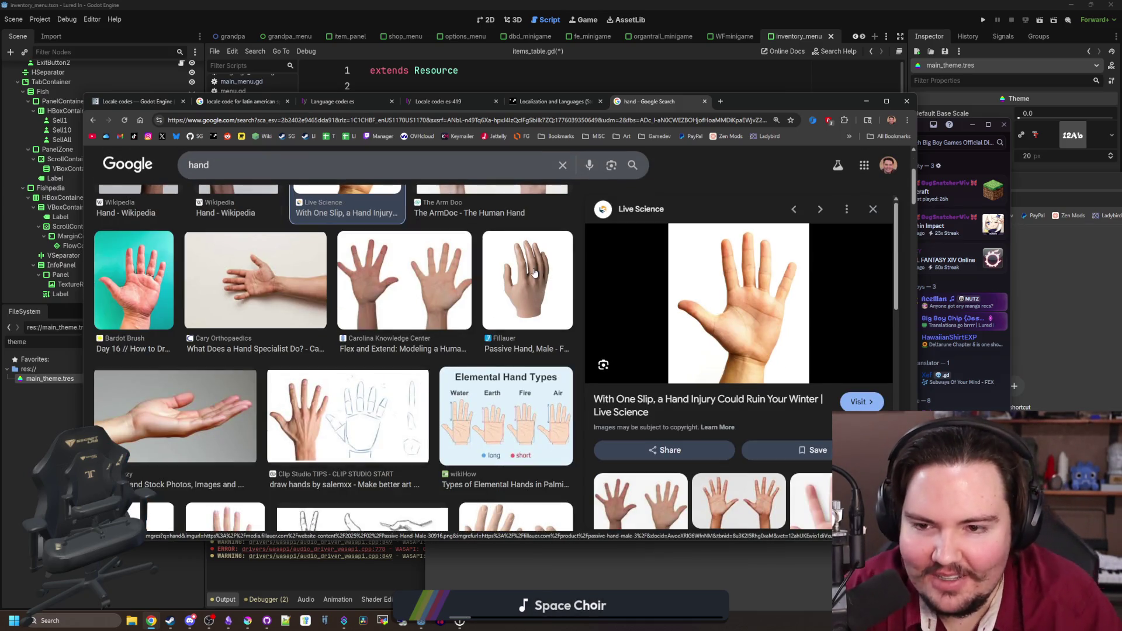
{"action": "left_click", "coordinate": [493, 312]}
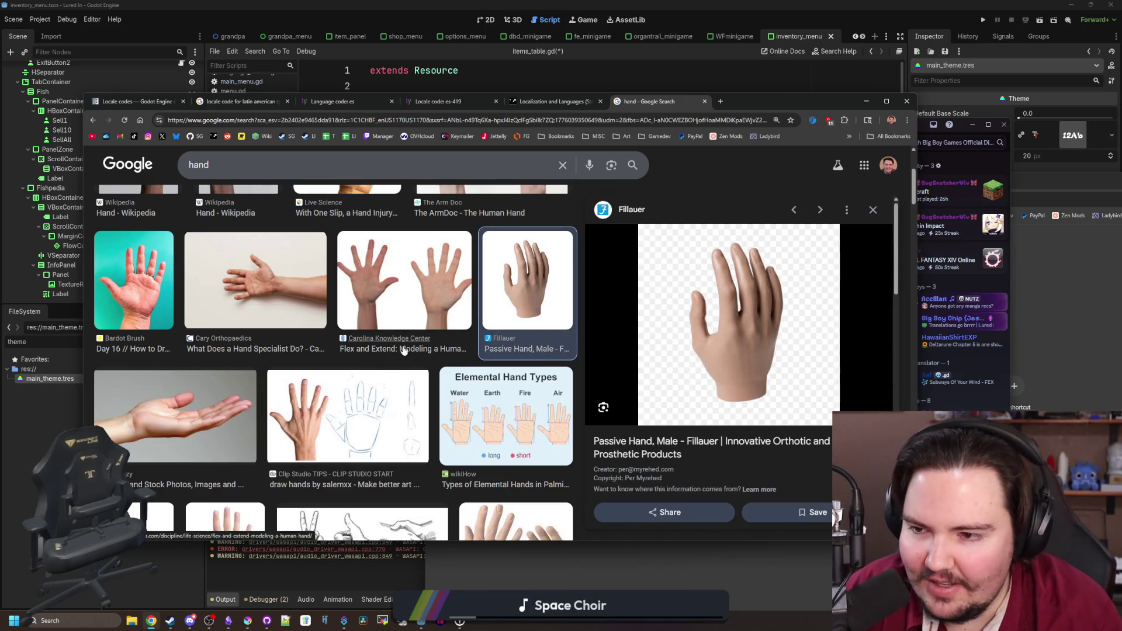
{"action": "left_click", "coordinate": [414, 308]}
{"action": "left_click", "coordinate": [176, 415]}
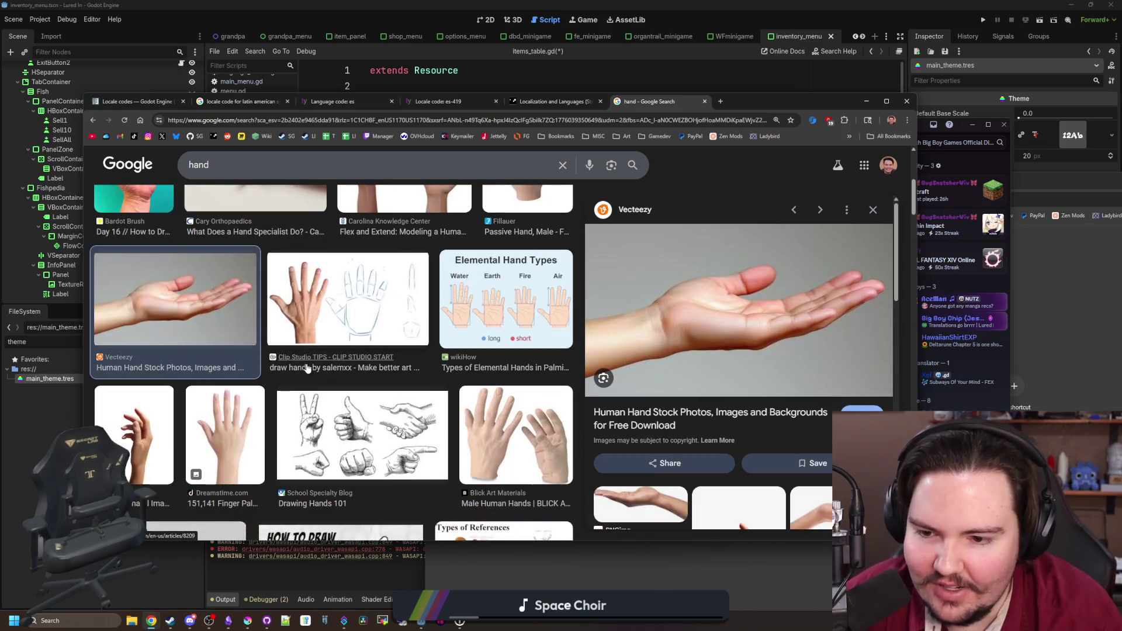
{"action": "scroll", "coordinate": [351, 380], "scroll_direction": "down", "scroll_amount": 1}
{"action": "left_click", "coordinate": [225, 377]}
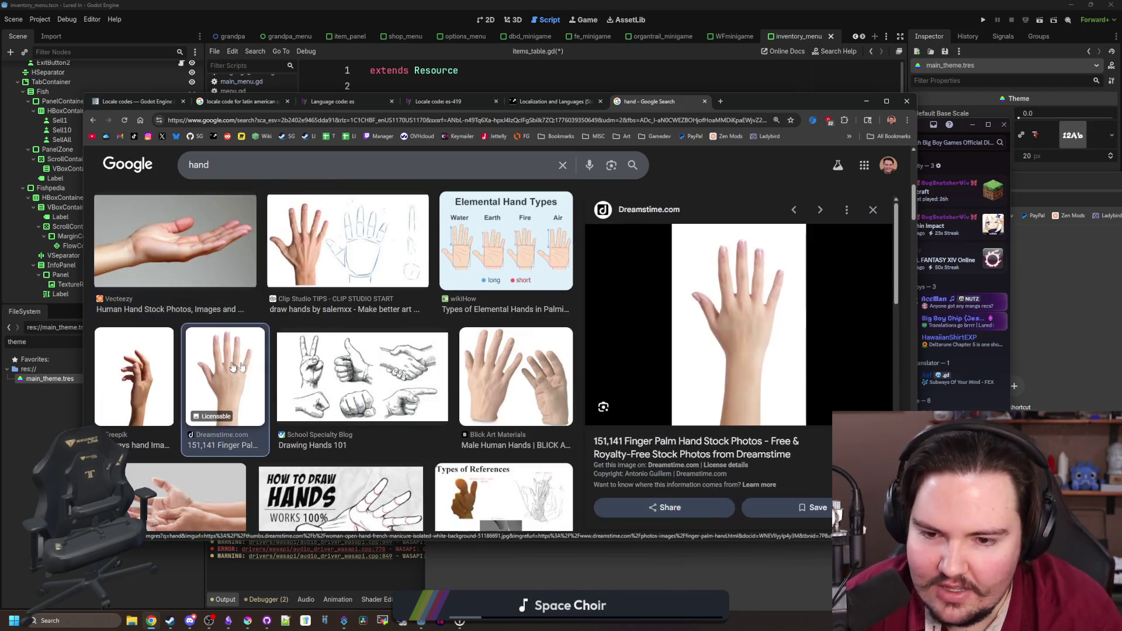
{"action": "left_click", "coordinate": [506, 386]}
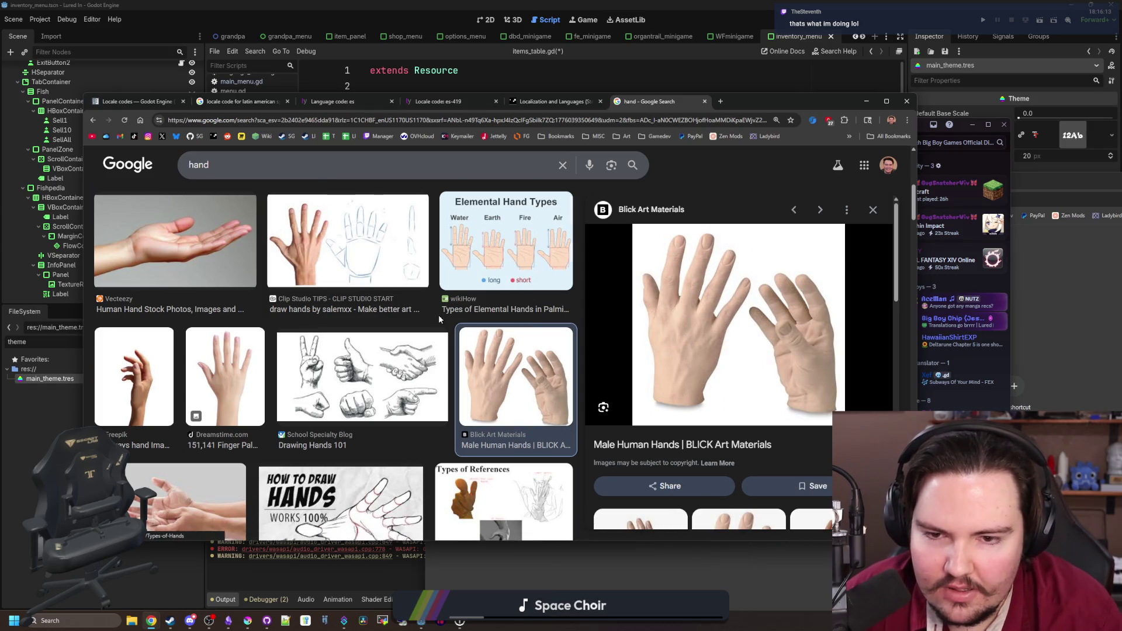
{"action": "scroll", "coordinate": [440, 319], "scroll_direction": "up", "scroll_amount": 3}
{"action": "left_click", "coordinate": [351, 328]}
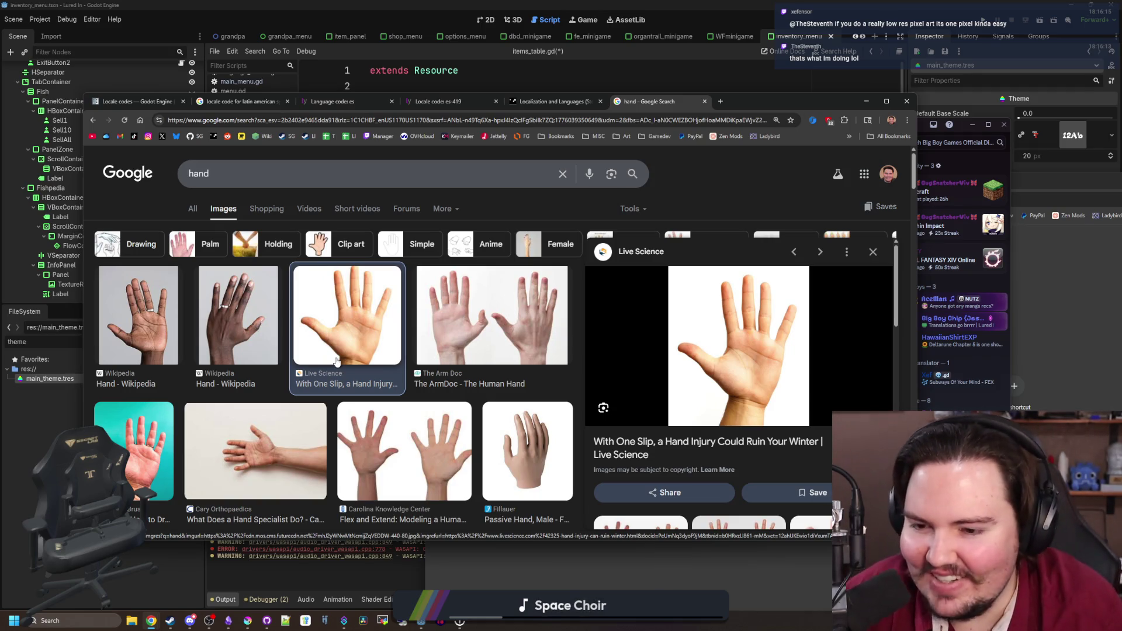
- Scroll further down through the hand image results
{"action": "scroll", "coordinate": [281, 404], "scroll_direction": "down", "scroll_amount": 5}
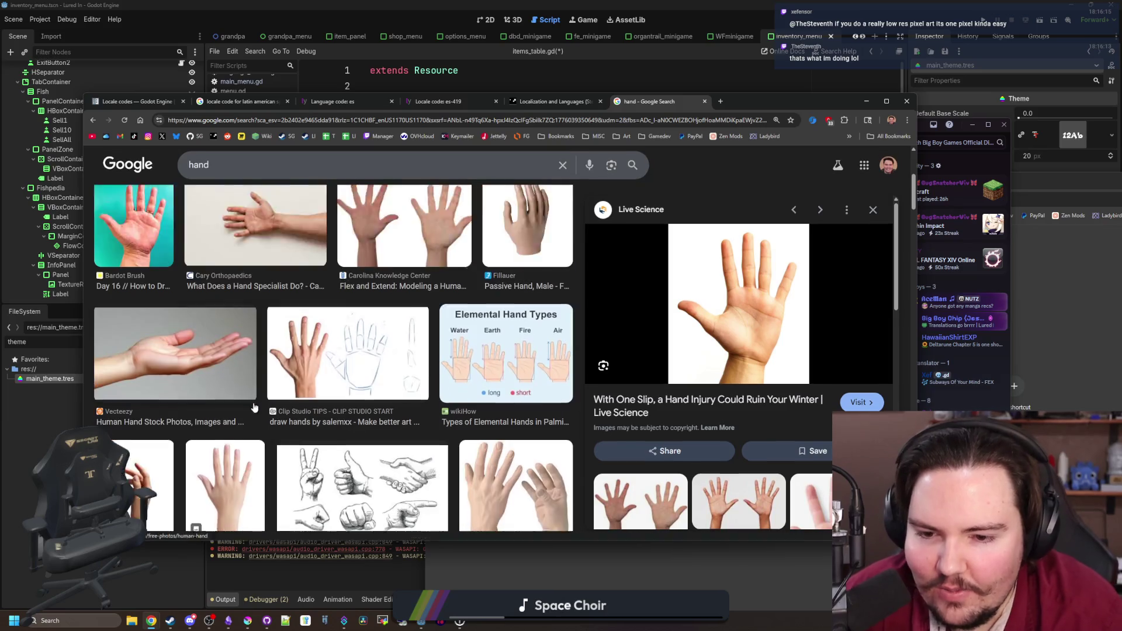
{"action": "scroll", "coordinate": [280, 405], "scroll_direction": "down", "scroll_amount": 4}
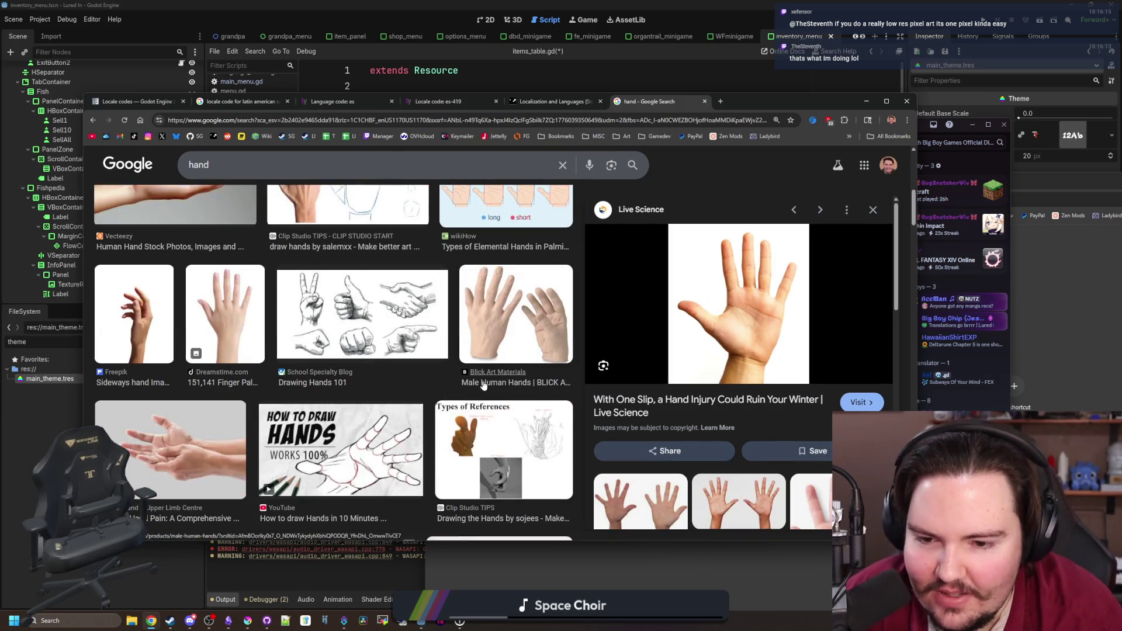
{"action": "scroll", "coordinate": [483, 385], "scroll_direction": "down", "scroll_amount": 3}
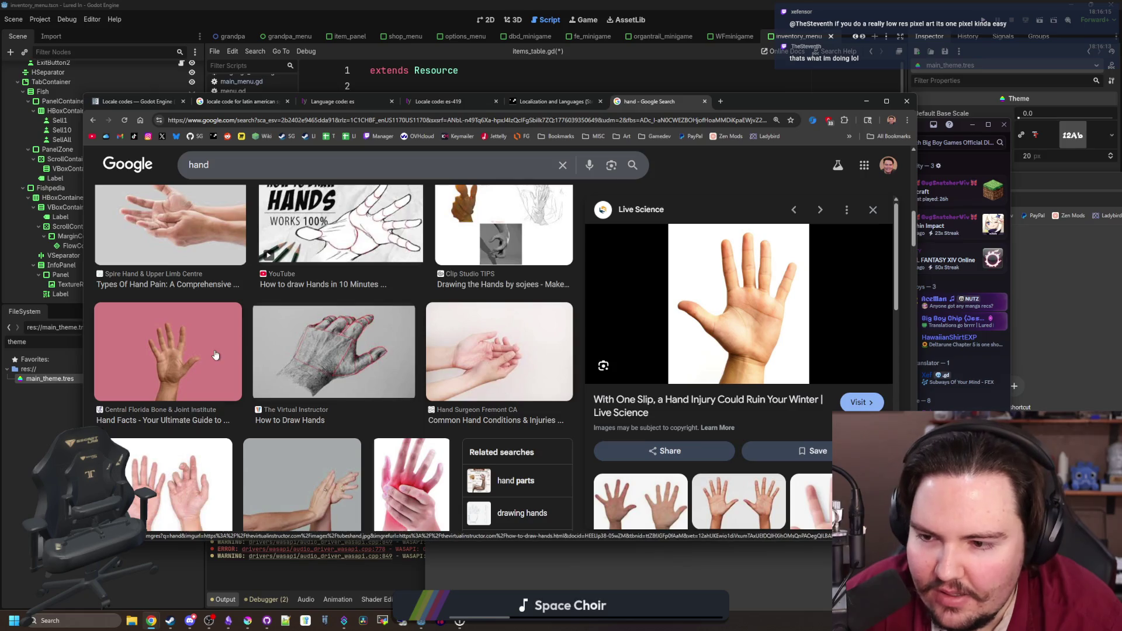
{"action": "scroll", "coordinate": [215, 354], "scroll_direction": "down", "scroll_amount": 5}
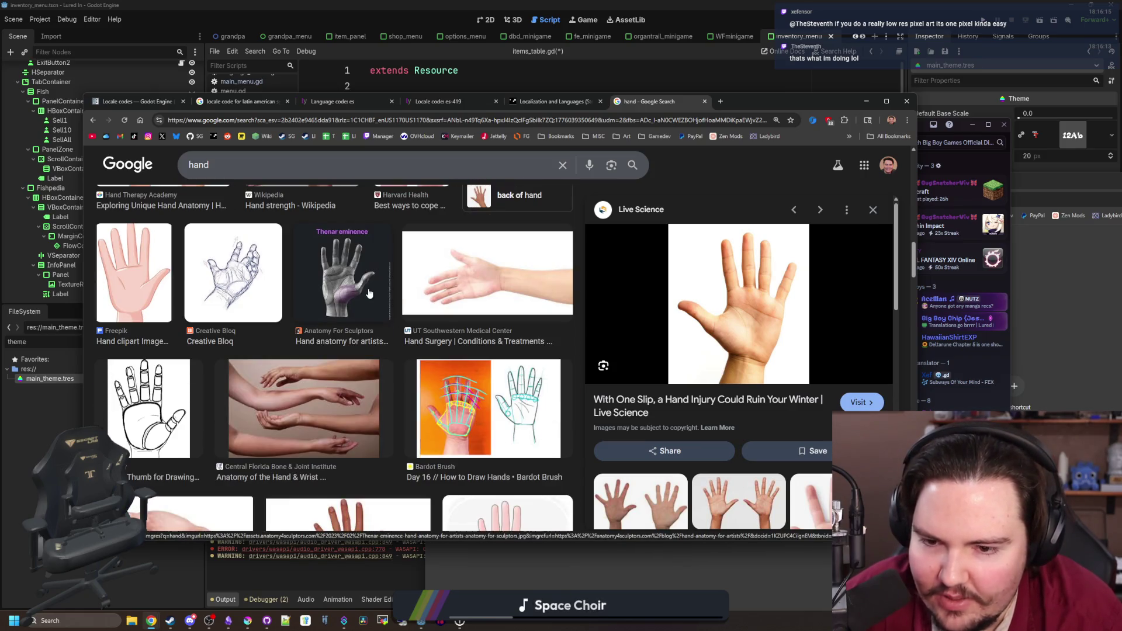
{"action": "scroll", "coordinate": [369, 293], "scroll_direction": "down", "scroll_amount": 5}
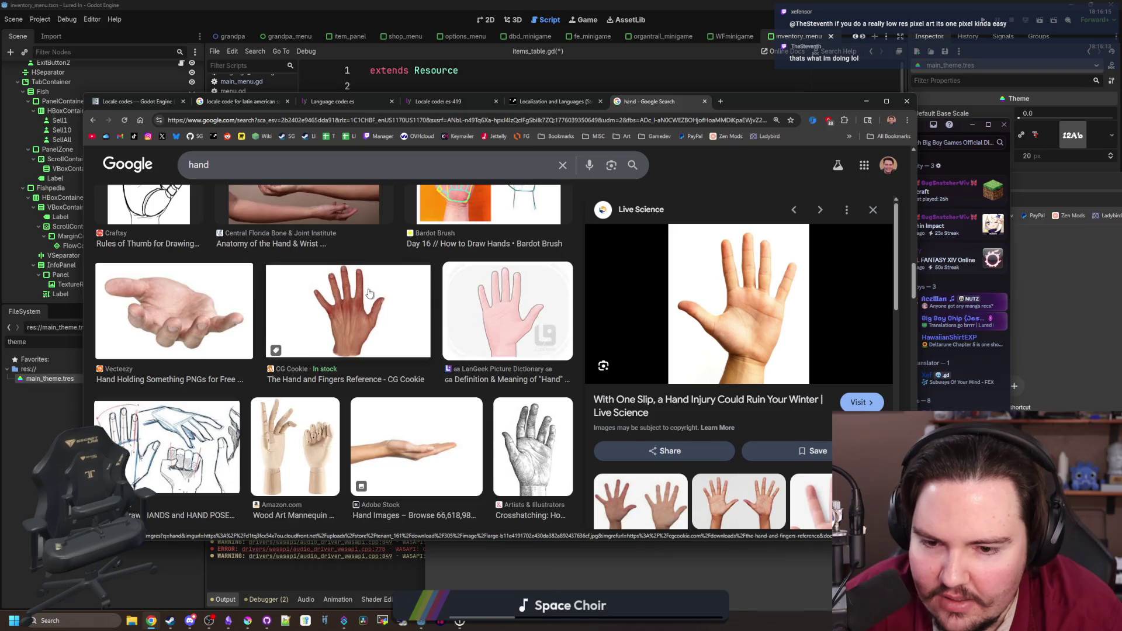
{"action": "scroll", "coordinate": [369, 293], "scroll_direction": "down", "scroll_amount": 10}
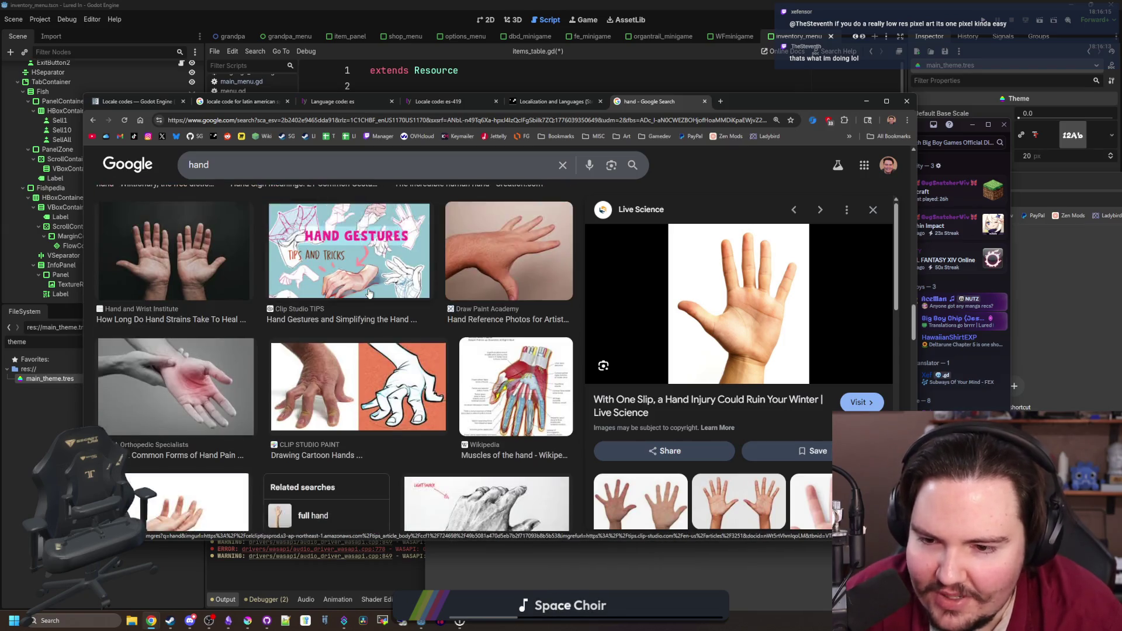
{"action": "scroll", "coordinate": [369, 293], "scroll_direction": "down", "scroll_amount": 10}
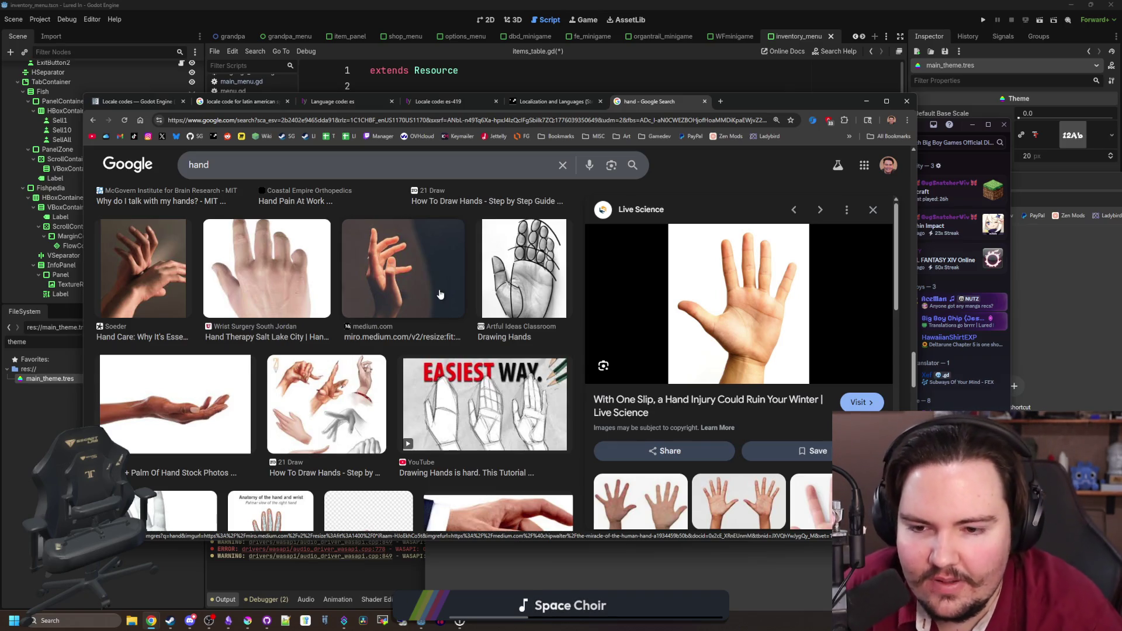
{"action": "scroll", "coordinate": [440, 294], "scroll_direction": "down", "scroll_amount": 10}
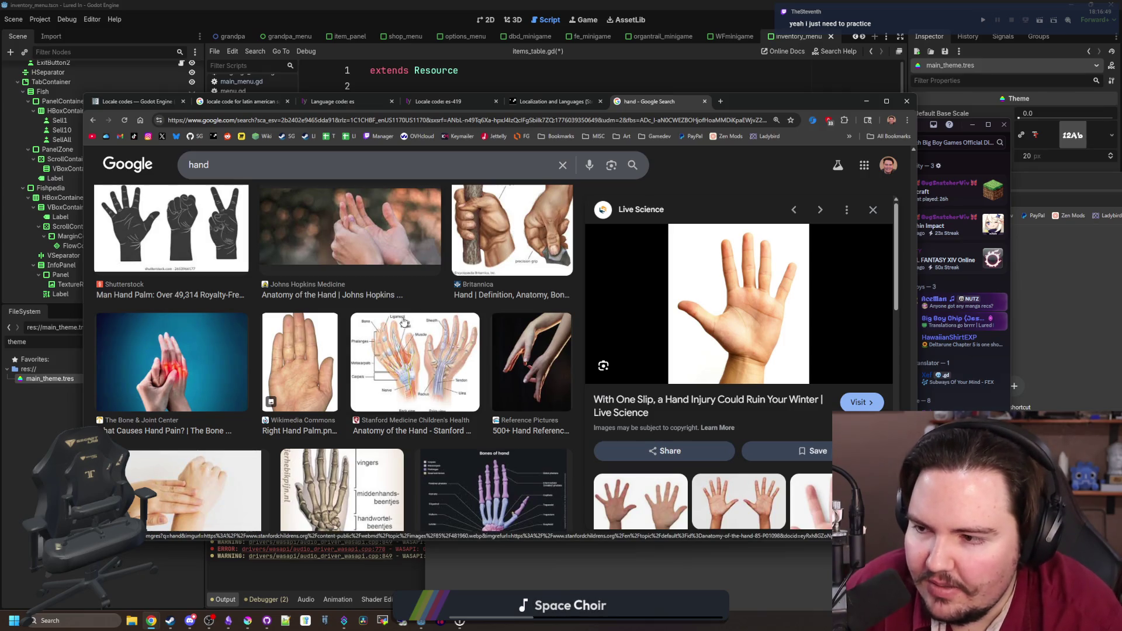
{"action": "scroll", "coordinate": [403, 321], "scroll_direction": "down", "scroll_amount": 5}
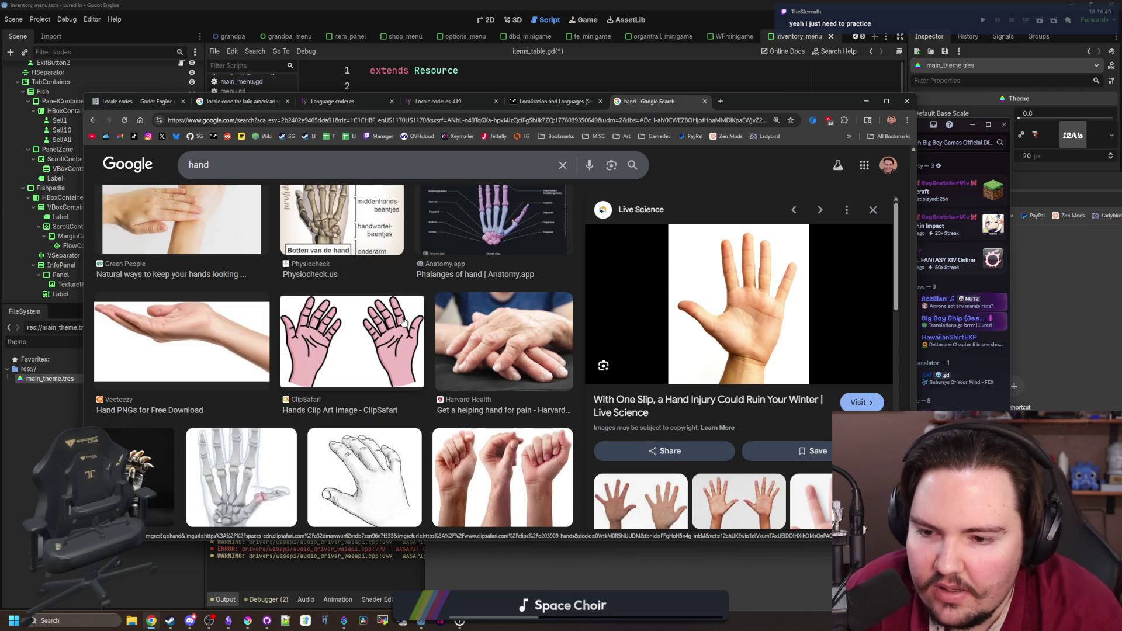
{"action": "scroll", "coordinate": [404, 321], "scroll_direction": "down", "scroll_amount": 10}
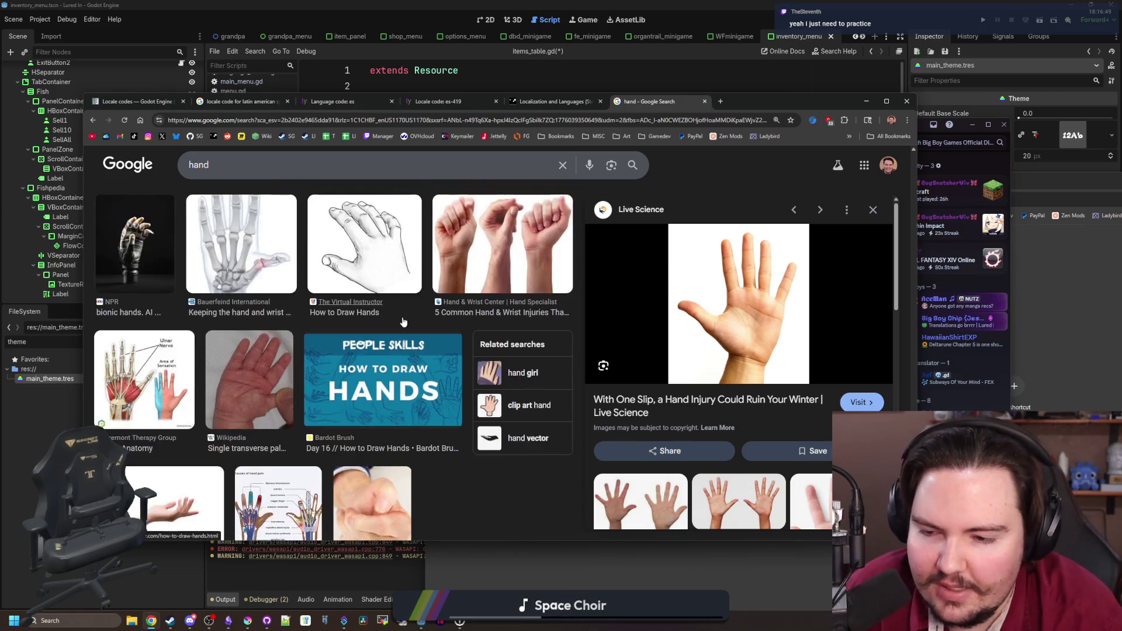
{"action": "scroll", "coordinate": [362, 366], "scroll_direction": "down", "scroll_amount": 10}
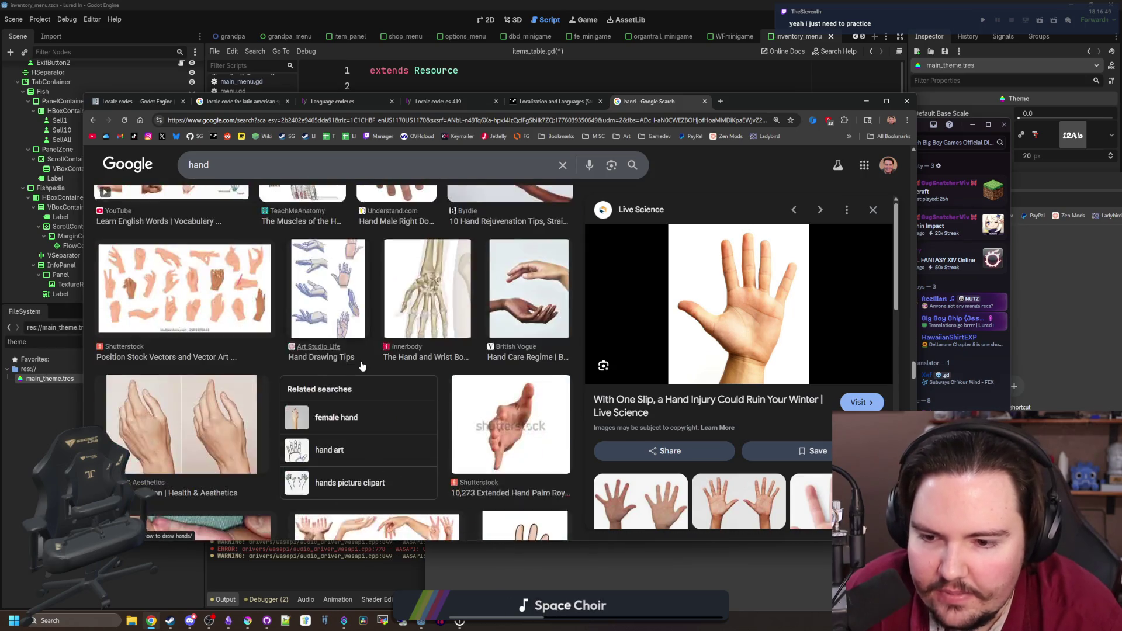
{"action": "scroll", "coordinate": [363, 366], "scroll_direction": "down", "scroll_amount": 5}
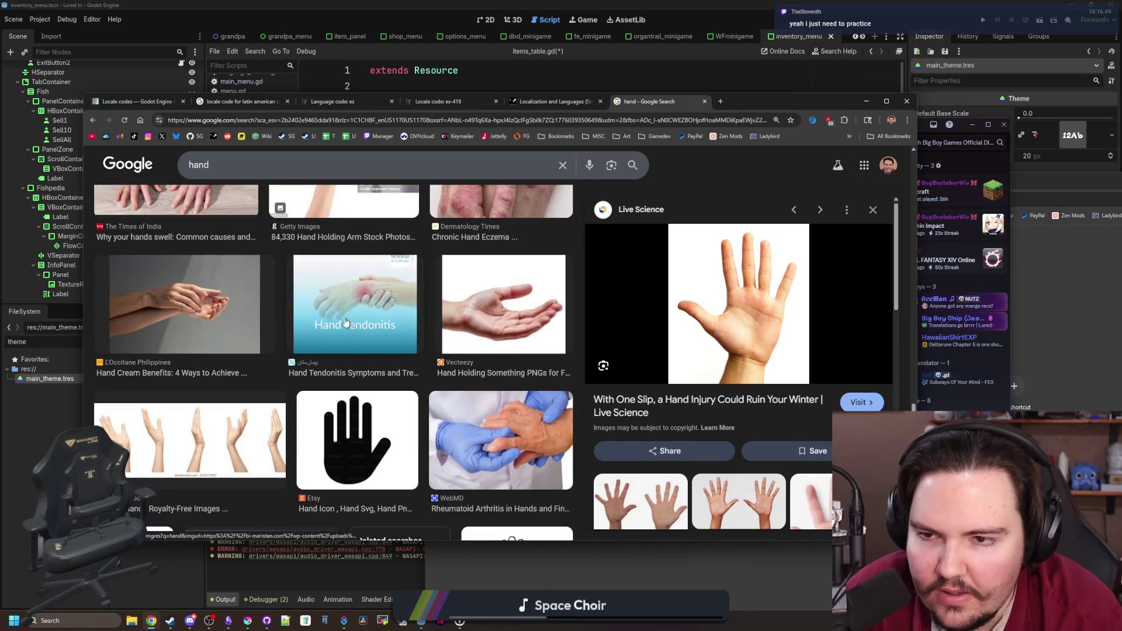
{"action": "scroll", "coordinate": [421, 381], "scroll_direction": "up", "scroll_amount": 20}
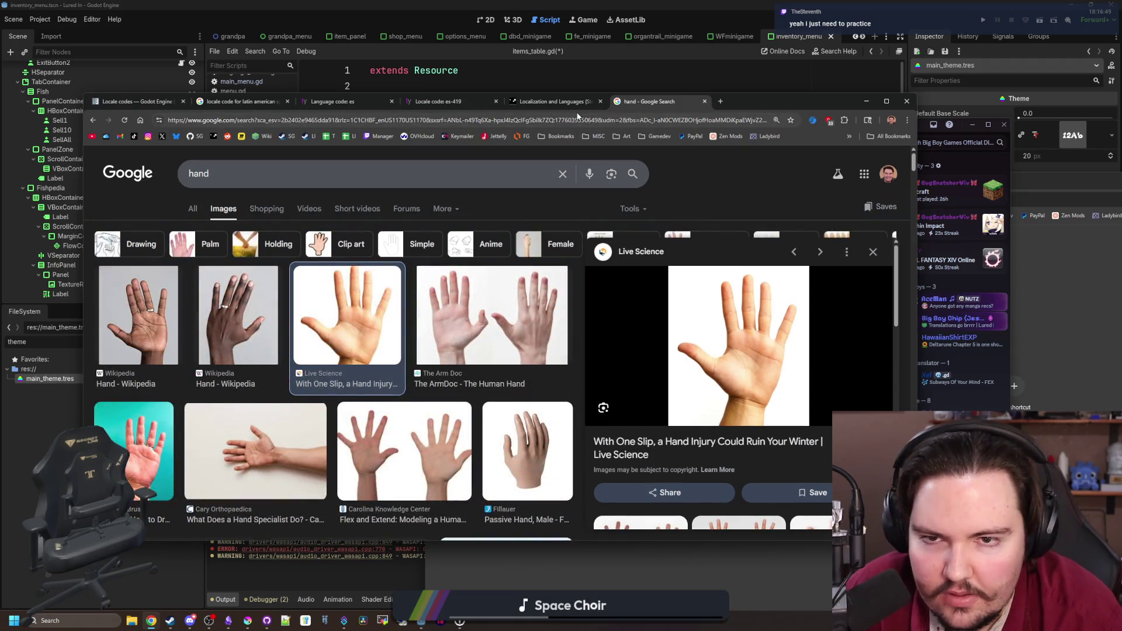
- Close the hand search and Steamworks Localization tabs, keep Godot locale codes, and drag Chrome down to reveal Discord
{"action": "left_click", "coordinate": [705, 101]}
{"action": "scroll", "coordinate": [506, 312], "scroll_direction": "up", "scroll_amount": 20}
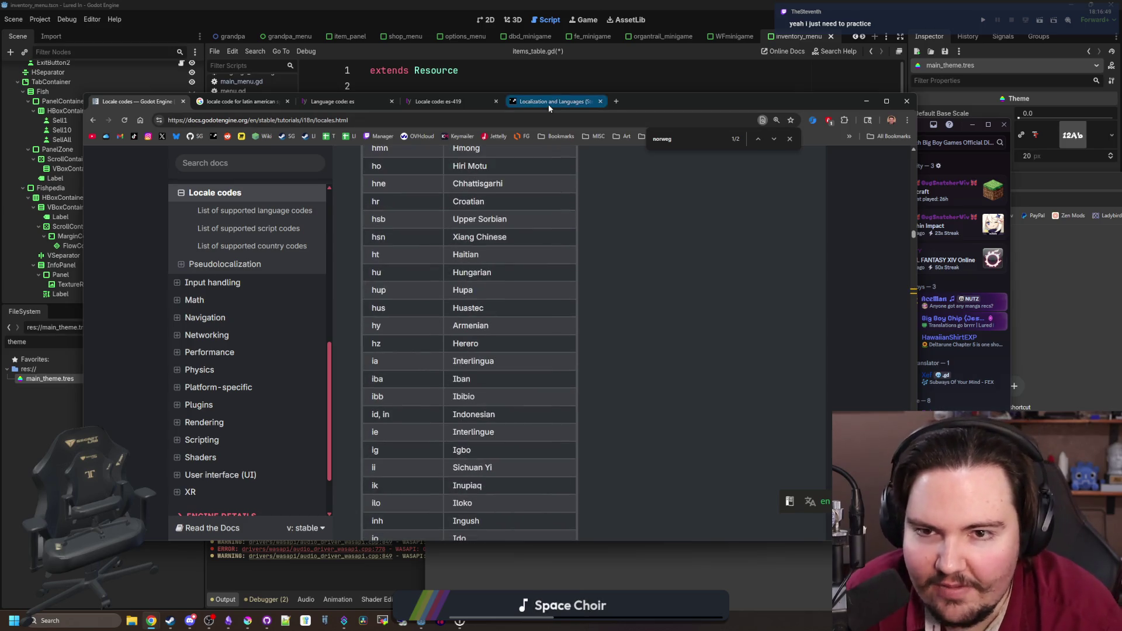
{"action": "left_click", "coordinate": [548, 104]}
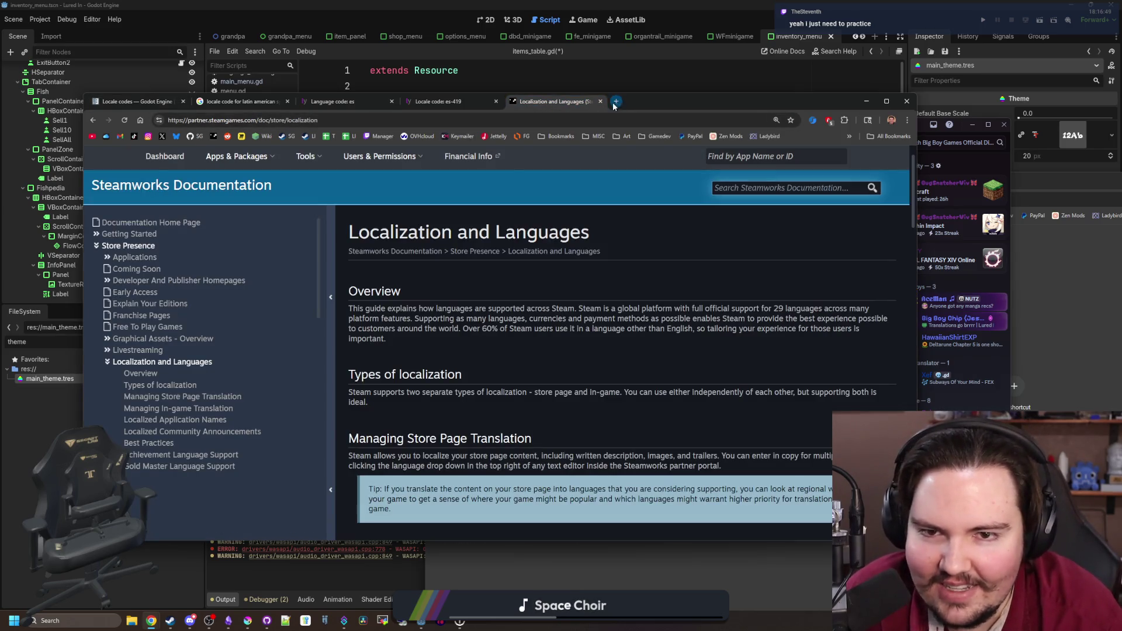
{"action": "left_click", "coordinate": [601, 102]}
{"action": "left_click", "coordinate": [138, 101]}
{"action": "mouse_move", "coordinate": [588, 105]}
{"action": "left_mouse_down"}
{"action": "mouse_move", "coordinate": [612, 540]}
{"action": "mouse_move", "coordinate": [621, 492]}
{"action": "left_mouse_up"}
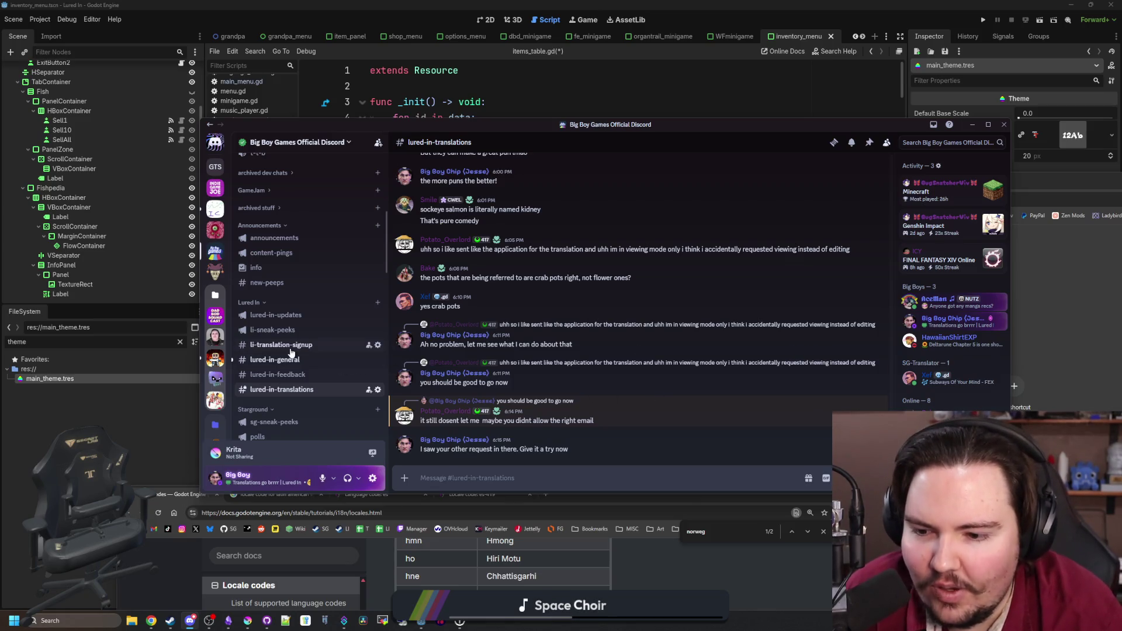
- In #lured-in-general, reply to the member without a PC offering setup via DM, then open #li-sneak-peeks
{"action": "left_click", "coordinate": [678, 570]}
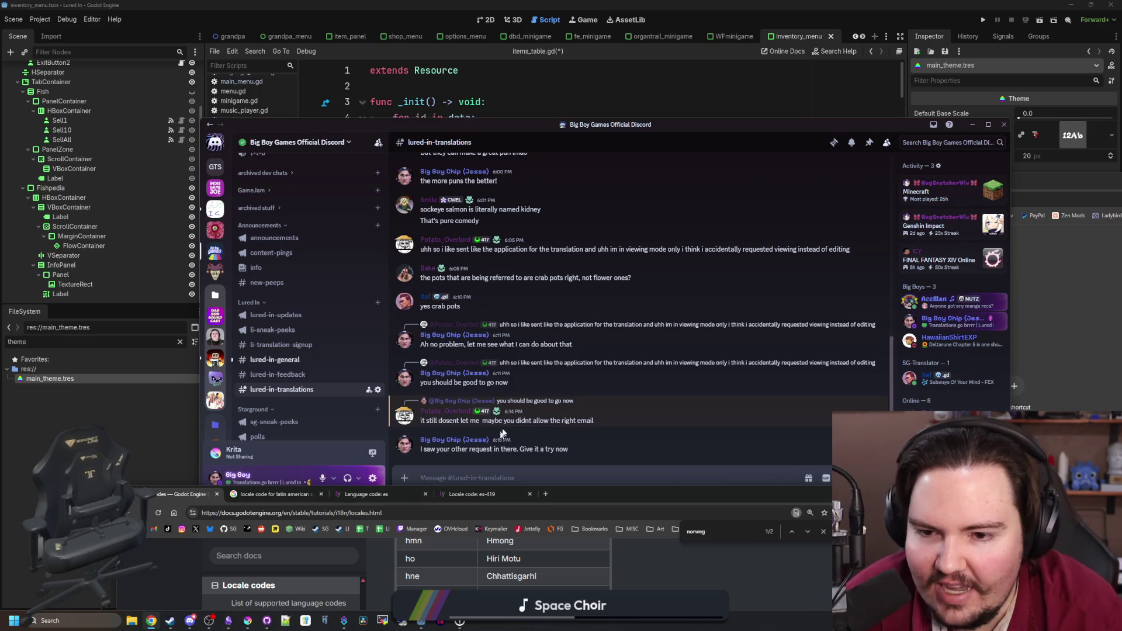
{"action": "left_click", "coordinate": [610, 374]}
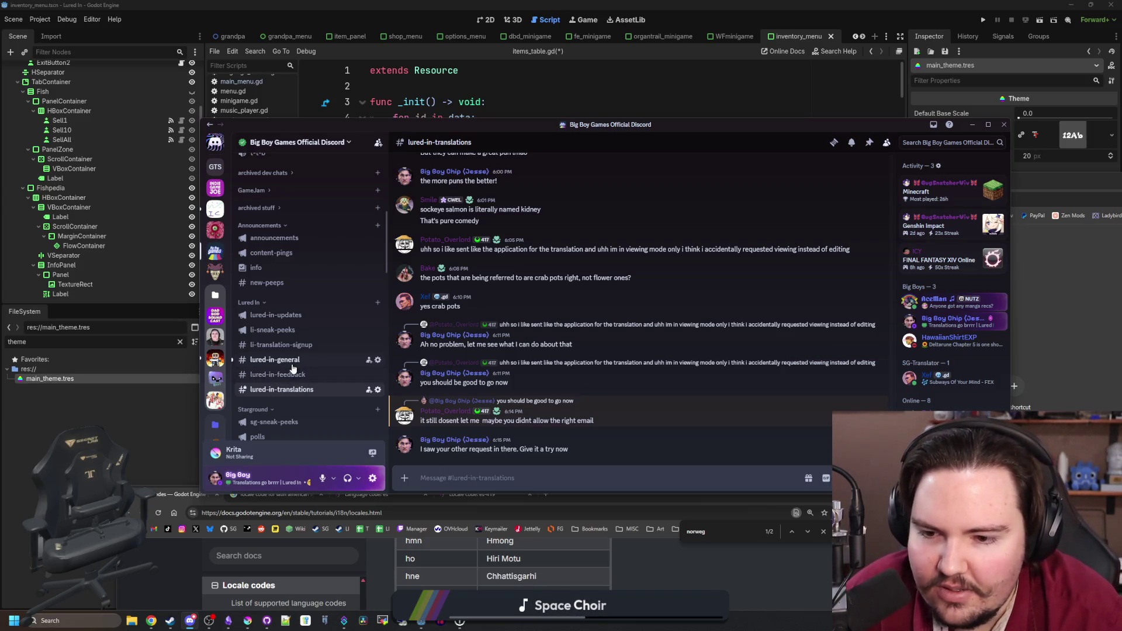
{"action": "left_click", "coordinate": [354, 362]}
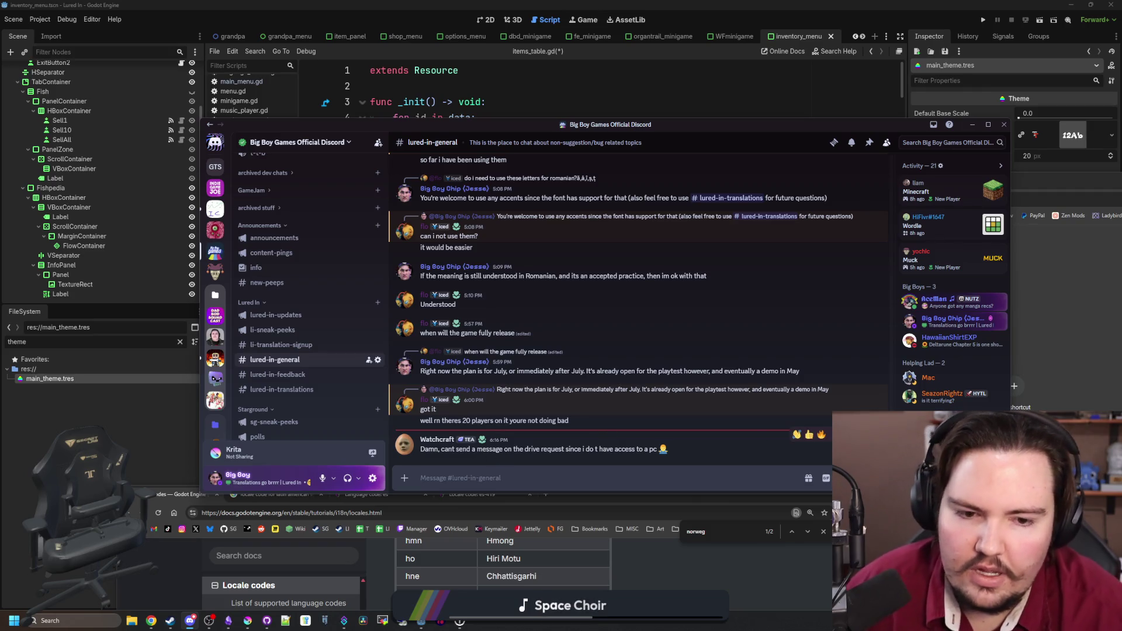
{"action": "left_click", "coordinate": [857, 434]}
{"action": "type", "text": "If"}
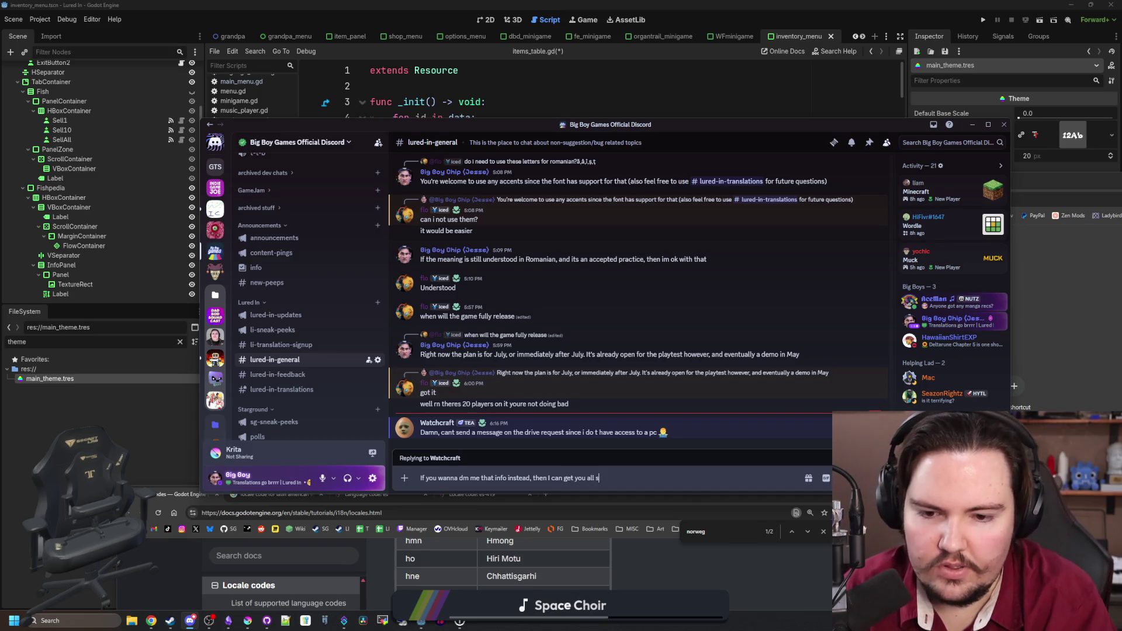
{"action": "key", "text": "Return"}
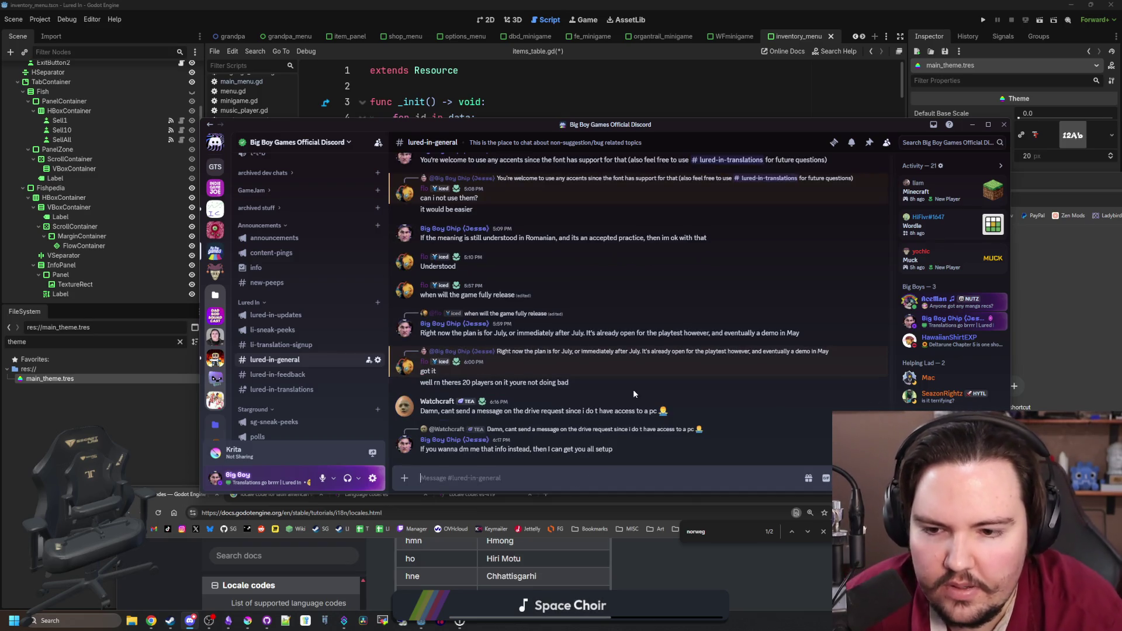
{"action": "left_click", "coordinate": [305, 330]}
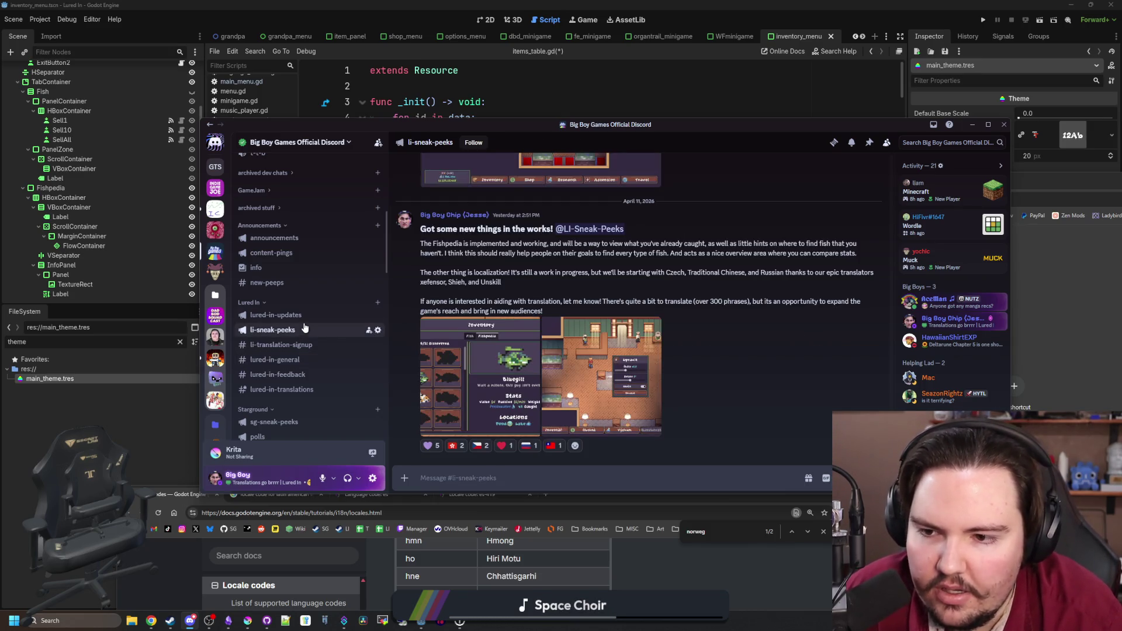
- In #li-translation-signup, edit the guidelines post to replace 'unfortunately' with ', so DM me the info if you don't have a PC'
{"action": "left_click", "coordinate": [286, 345]}
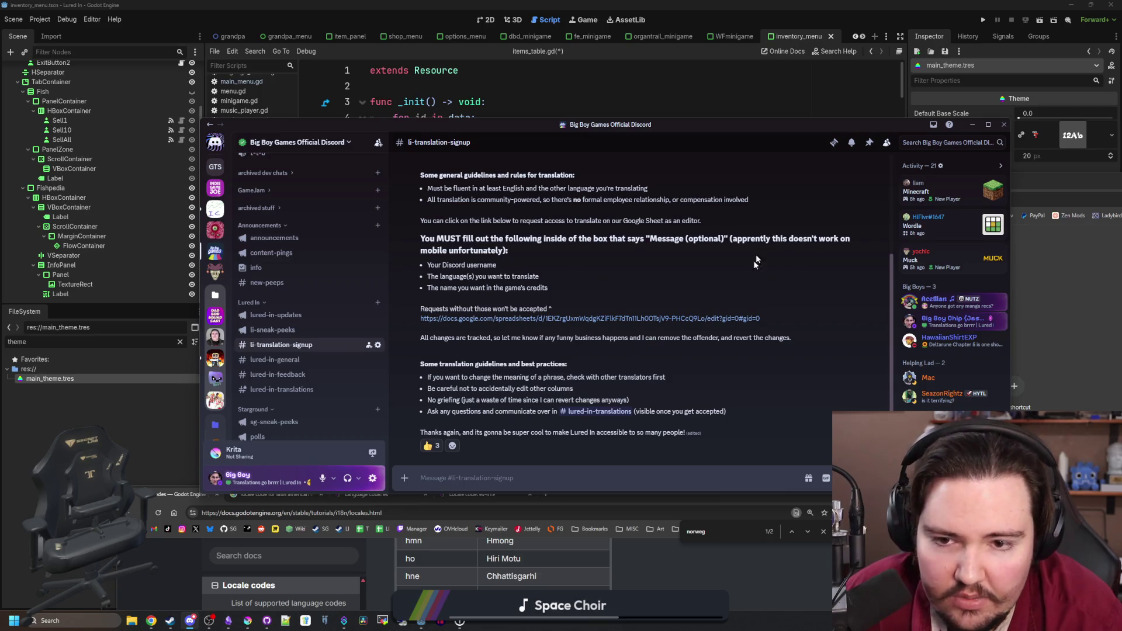
{"action": "scroll", "coordinate": [819, 280], "scroll_direction": "up", "scroll_amount": 5}
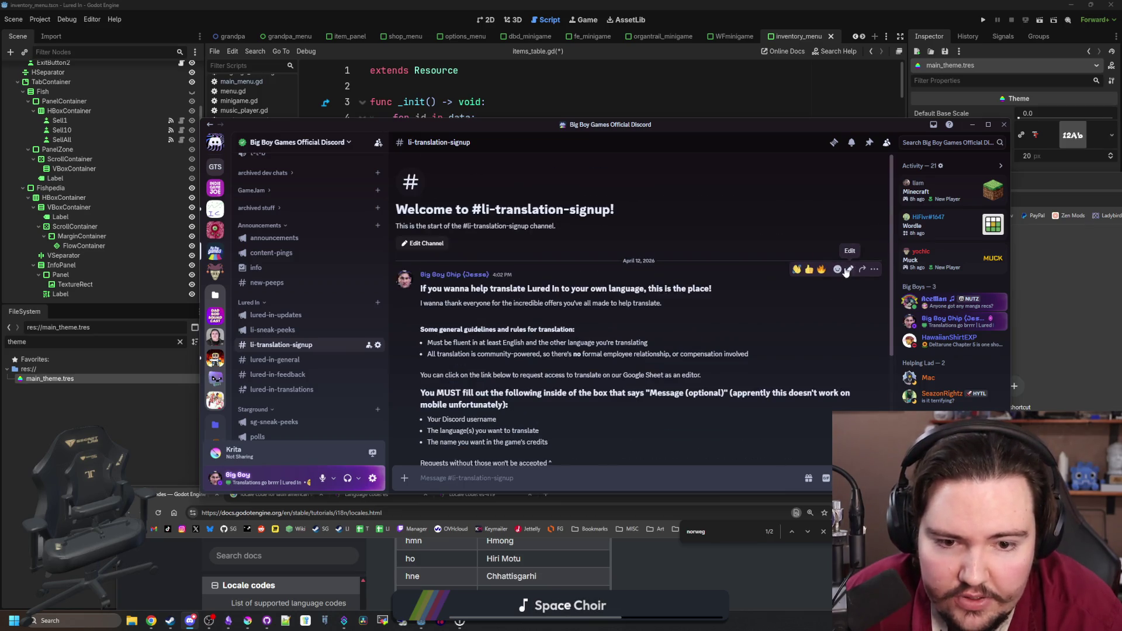
{"action": "left_click", "coordinate": [847, 262]}
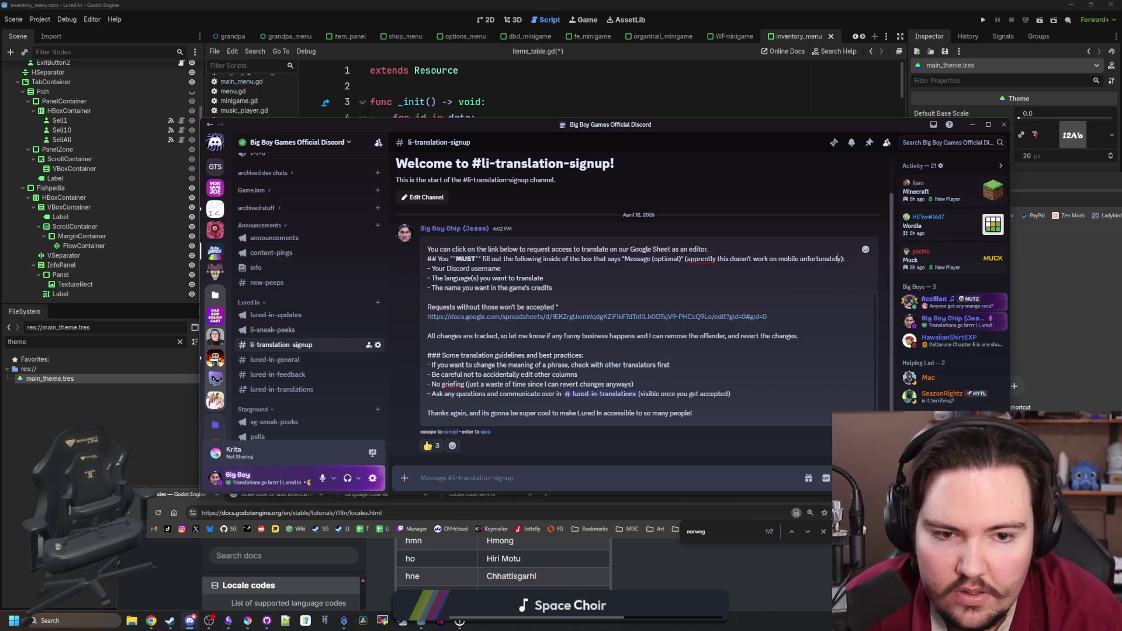
{"action": "double_click", "coordinate": [814, 259]}
{"action": "type", "text": ", so "}
{"action": "type", "text": "DM me the i"}
{"action": "type", "text": "nfo if you don"}
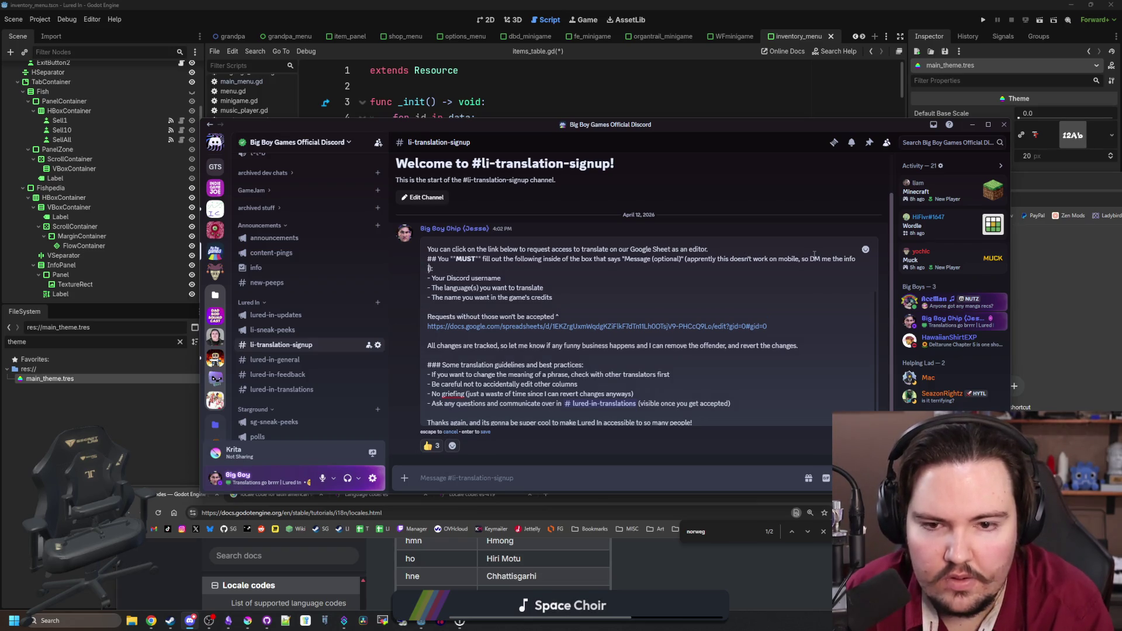
{"action": "type", "text": "'t have"}
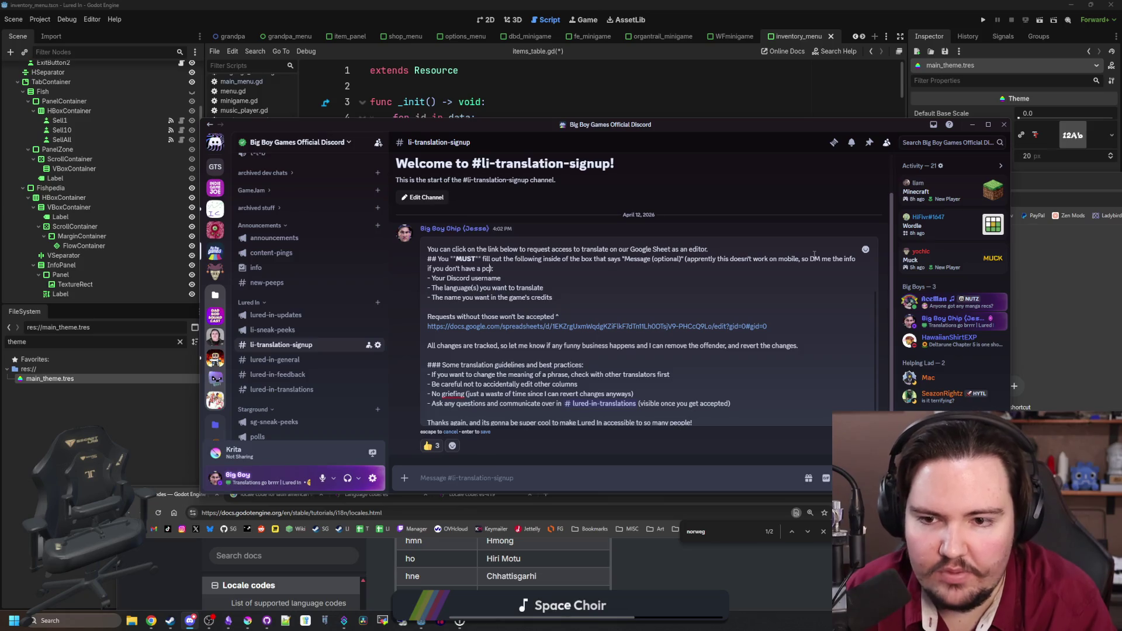
{"action": "type", "text": " a PC"}
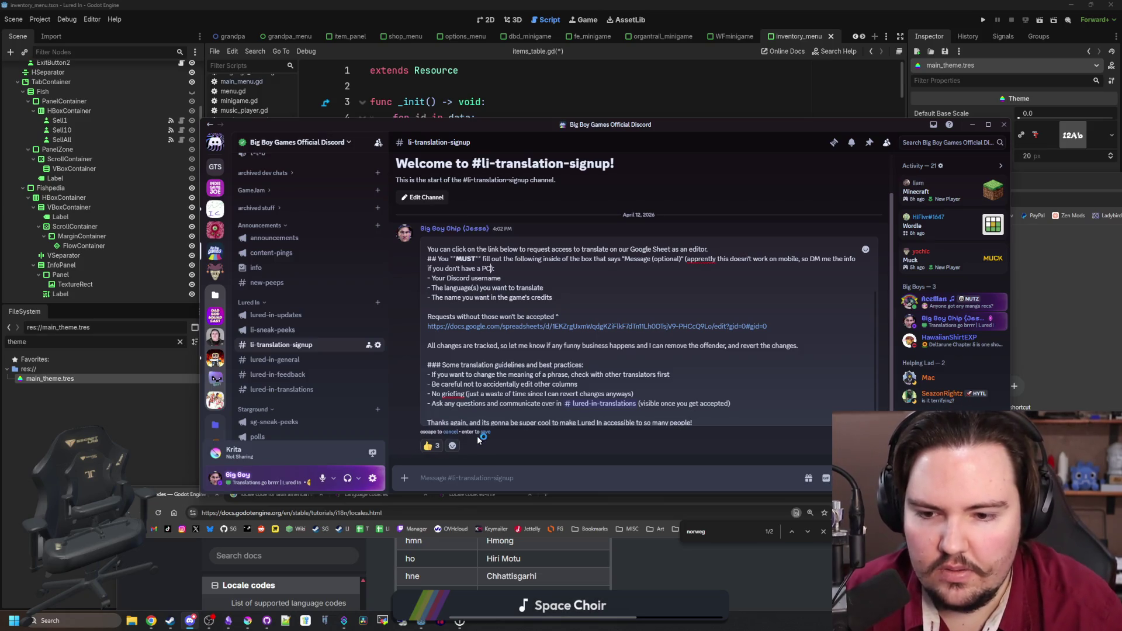
{"action": "left_click", "coordinate": [483, 433]}
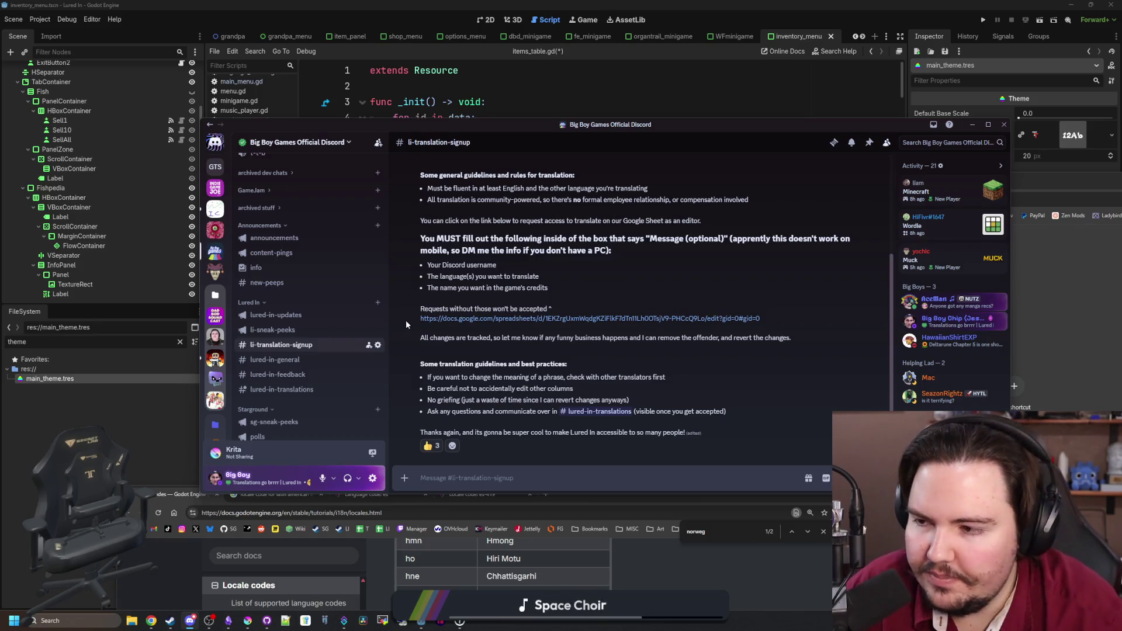
- Open a new Chrome window and position it on screen
{"action": "scroll", "coordinate": [305, 330], "scroll_direction": "up", "scroll_amount": 5}
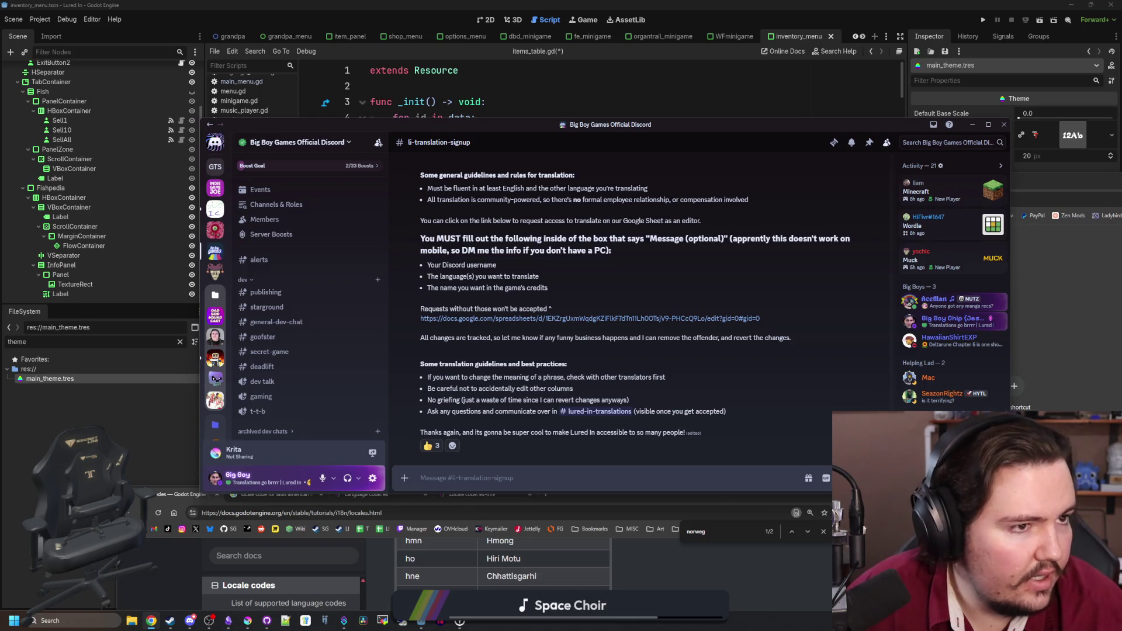
{"action": "key", "text": "ctrl+n"}
{"action": "mouse_move", "coordinate": [456, 132]}
{"action": "left_mouse_down"}
{"action": "mouse_move", "coordinate": [246, 111]}
{"action": "mouse_move", "coordinate": [200, 92]}
{"action": "left_mouse_up"}
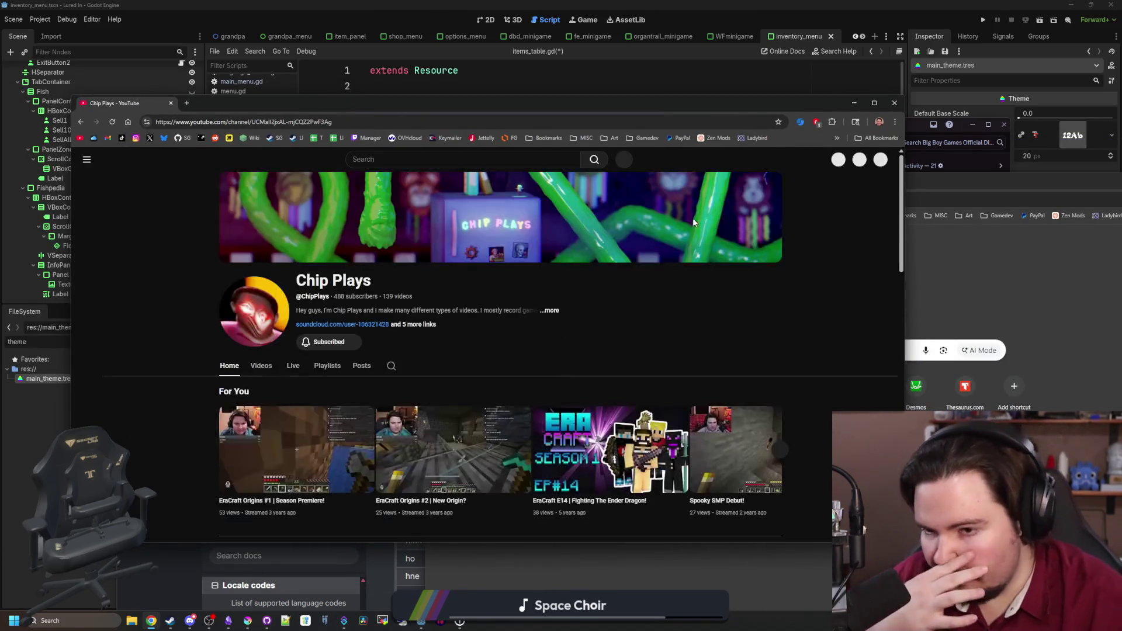
- Go to the YouTube Studio dashboard and open analytics for the Short 'I figured this out the hard way'
{"action": "left_click", "coordinate": [878, 160]}
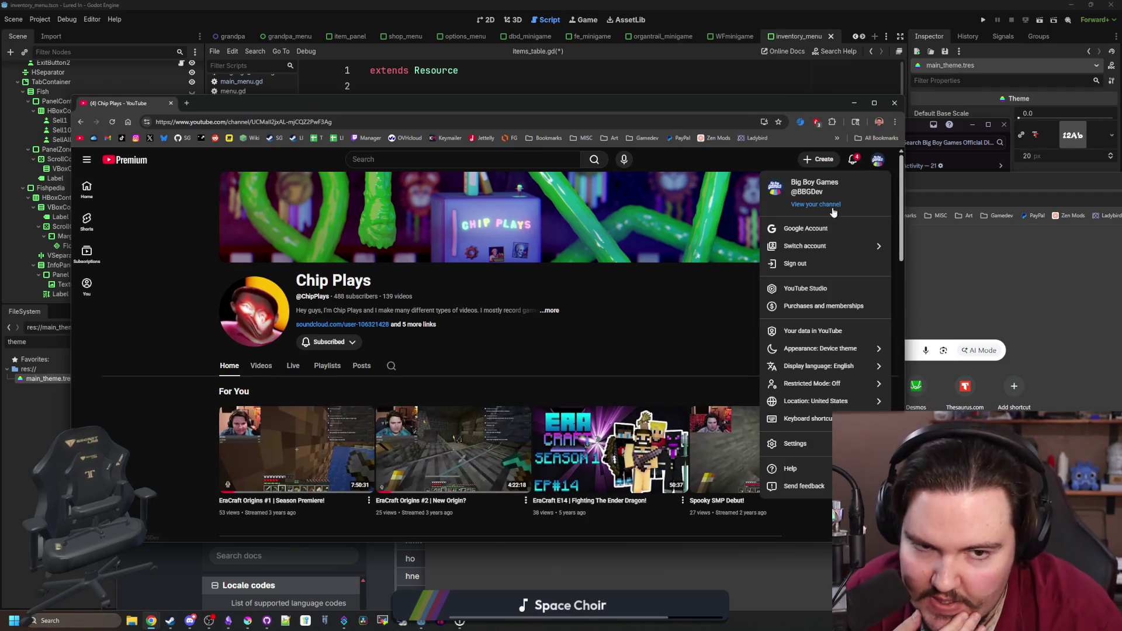
{"action": "left_click", "coordinate": [819, 291]}
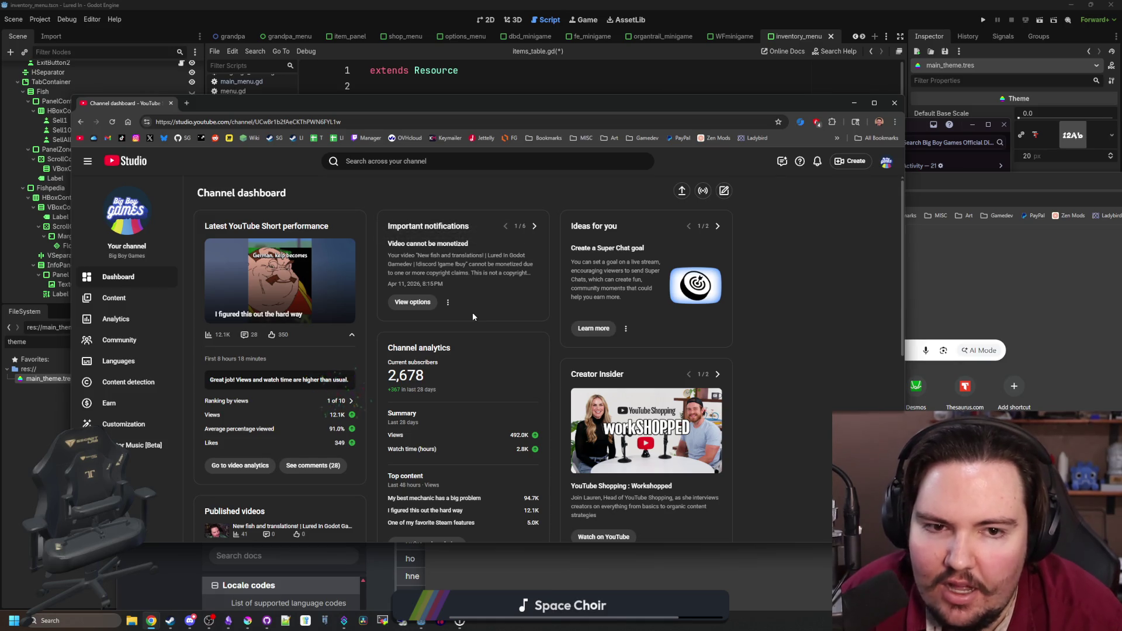
{"action": "scroll", "coordinate": [473, 316], "scroll_direction": "down", "scroll_amount": 4}
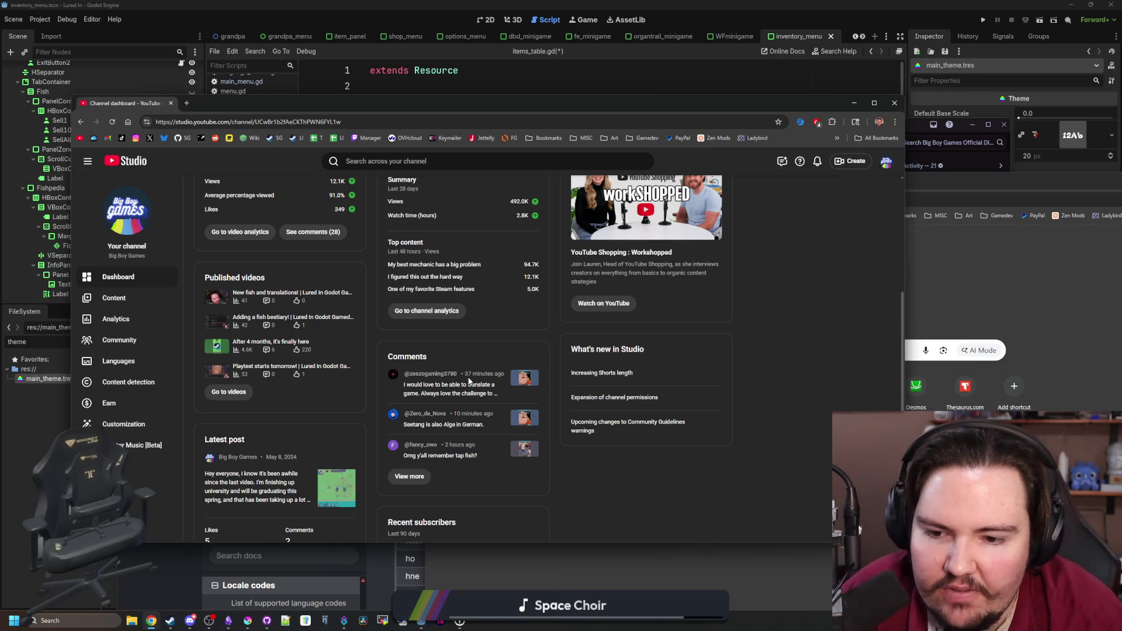
{"action": "scroll", "coordinate": [469, 381], "scroll_direction": "up", "scroll_amount": 3}
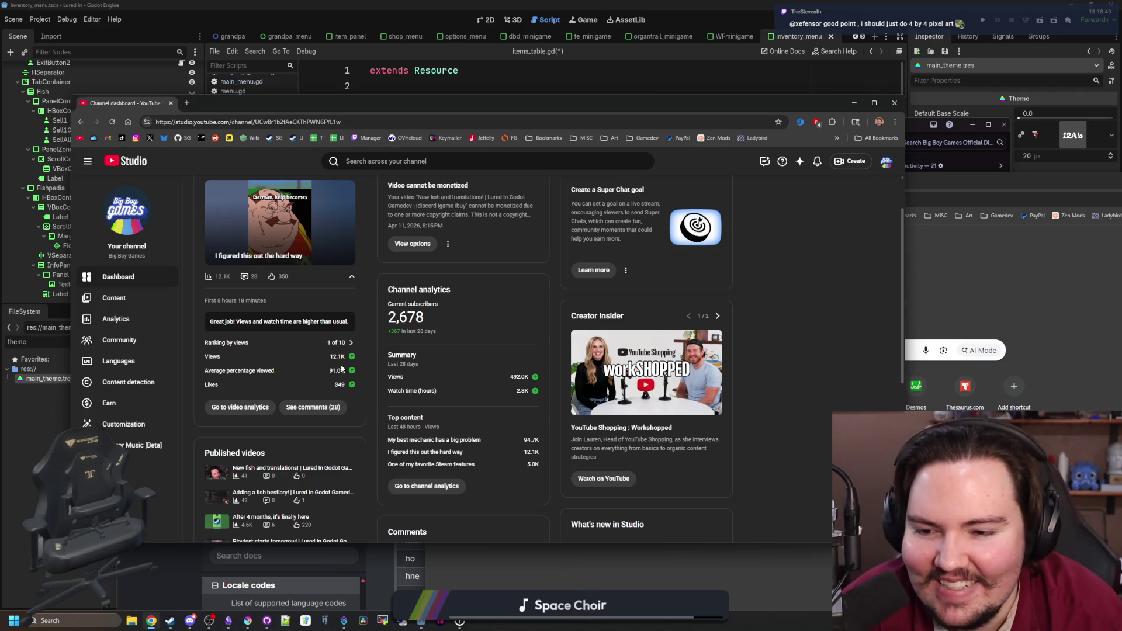
{"action": "mouse_move", "coordinate": [346, 374]}
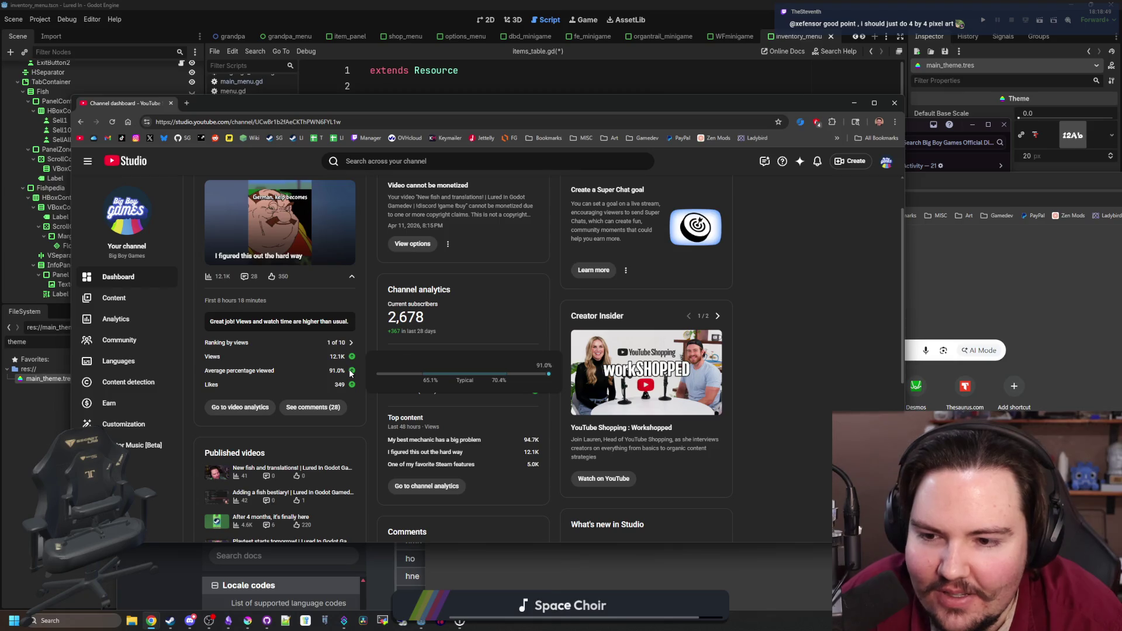
{"action": "mouse_move", "coordinate": [353, 349]}
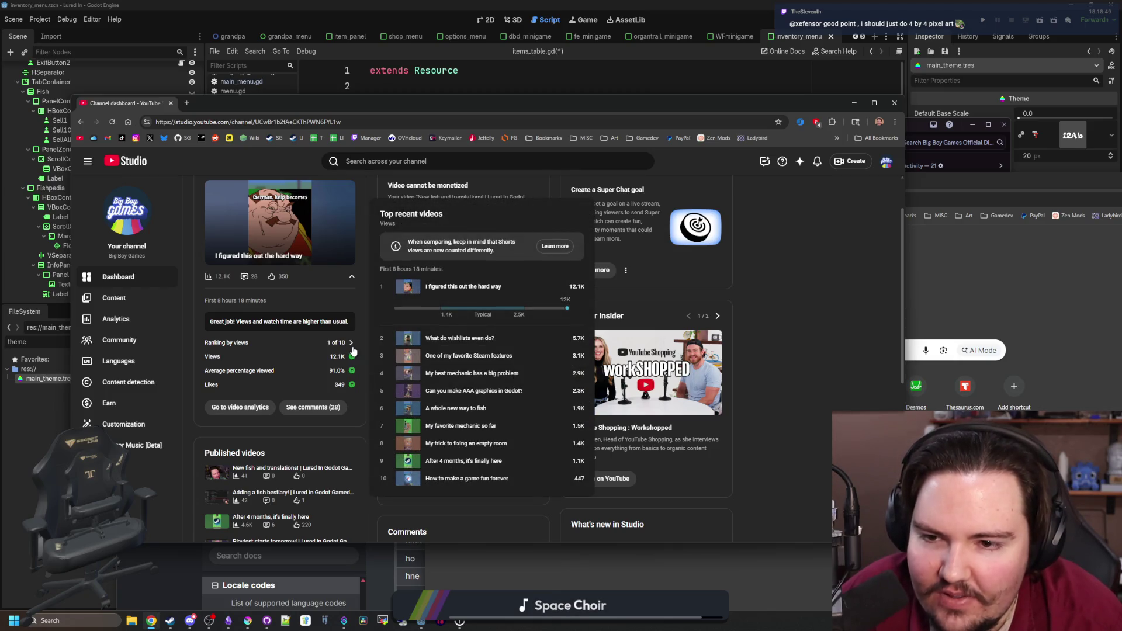
{"action": "left_click", "coordinate": [255, 413]}
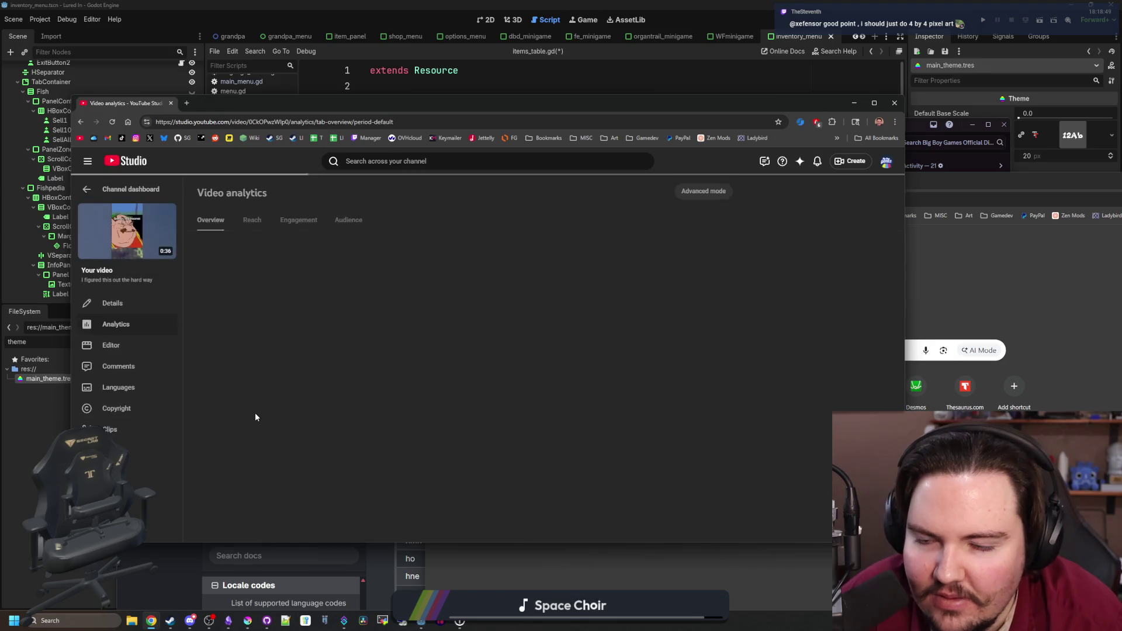
- Browse the Short's Reach and Engagement analytics tabs
{"action": "scroll", "coordinate": [371, 349], "scroll_direction": "down", "scroll_amount": 2}
{"action": "scroll", "coordinate": [371, 348], "scroll_direction": "up", "scroll_amount": 3}
{"action": "left_click", "coordinate": [252, 220]}
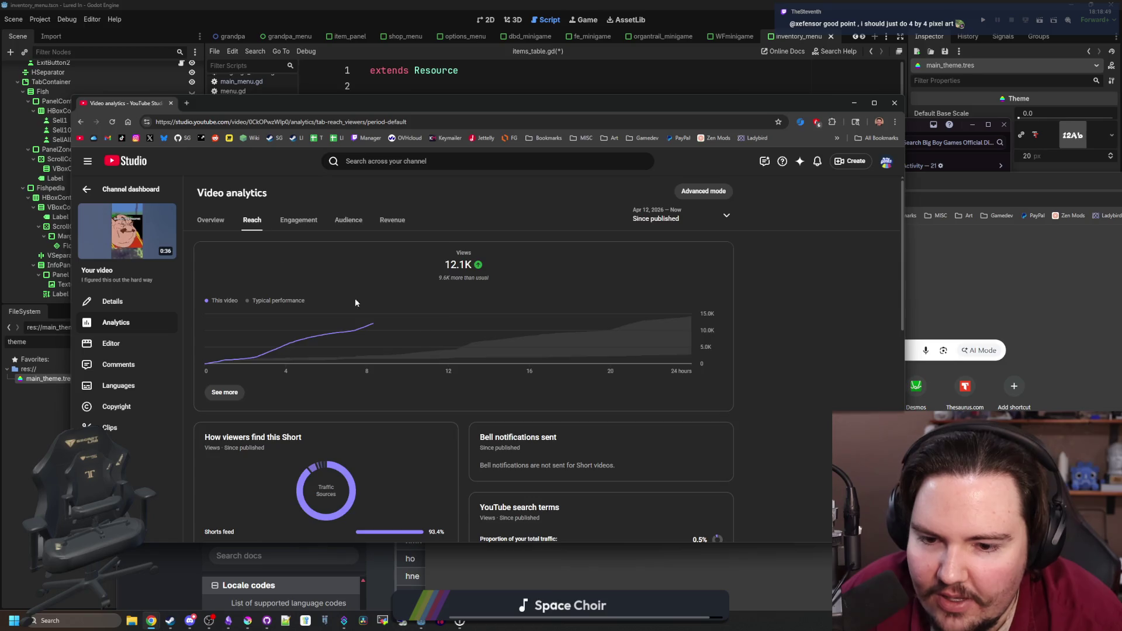
{"action": "scroll", "coordinate": [451, 355], "scroll_direction": "down", "scroll_amount": 2}
{"action": "scroll", "coordinate": [413, 401], "scroll_direction": "down", "scroll_amount": 6}
{"action": "scroll", "coordinate": [412, 394], "scroll_direction": "down", "scroll_amount": 1}
{"action": "scroll", "coordinate": [411, 394], "scroll_direction": "up", "scroll_amount": 10}
{"action": "left_click", "coordinate": [299, 220]}
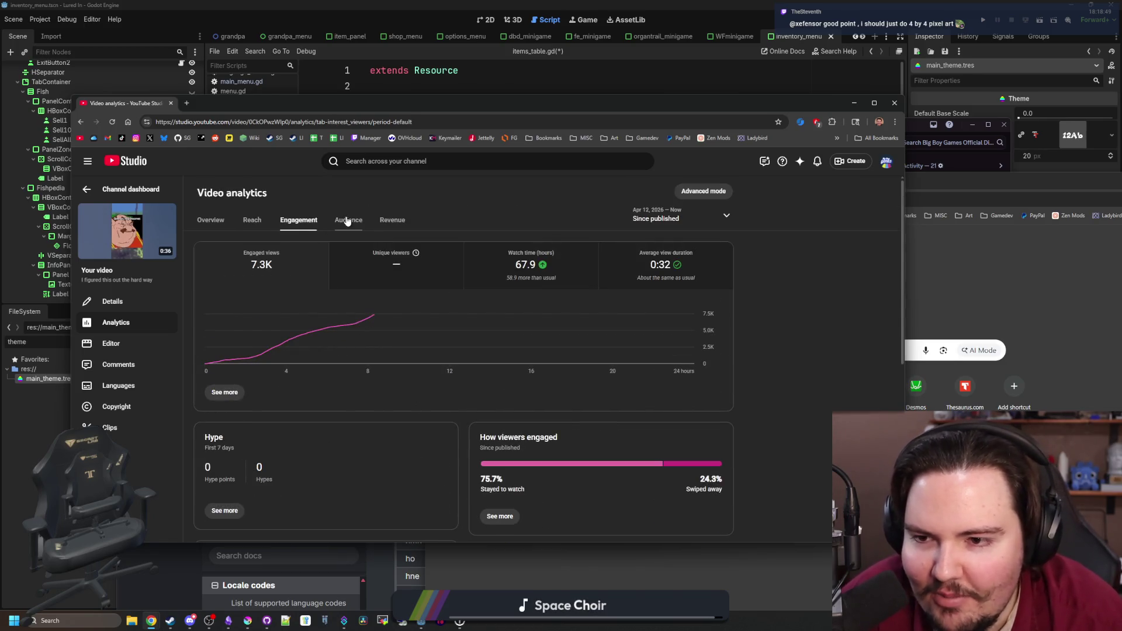
{"action": "scroll", "coordinate": [461, 348], "scroll_direction": "down", "scroll_amount": 2}
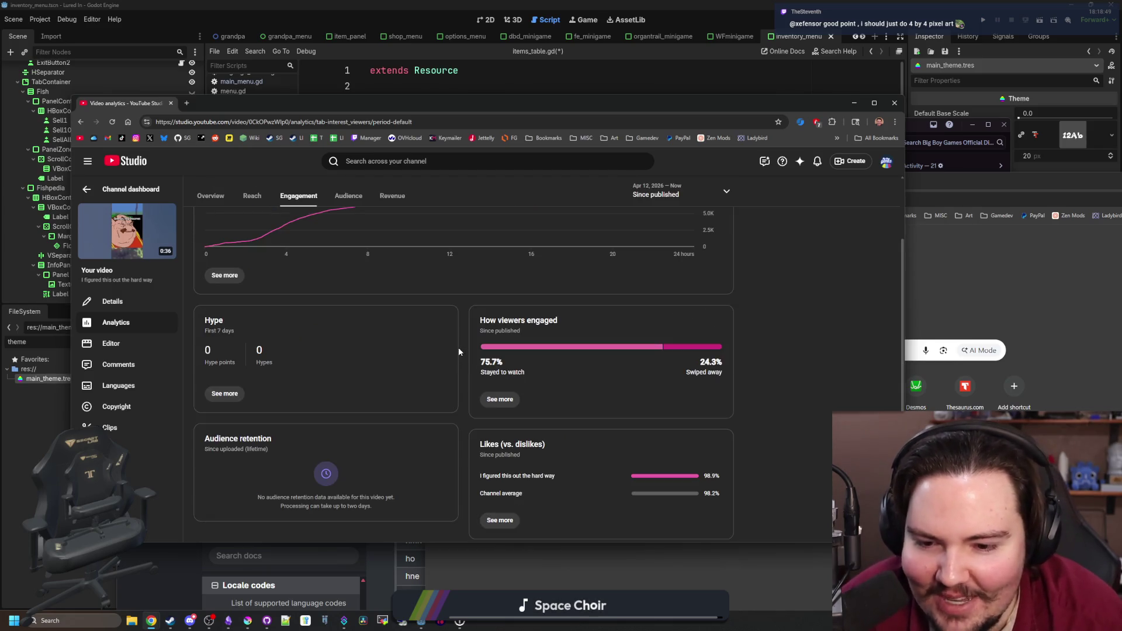
{"action": "scroll", "coordinate": [457, 347], "scroll_direction": "down", "scroll_amount": 3}
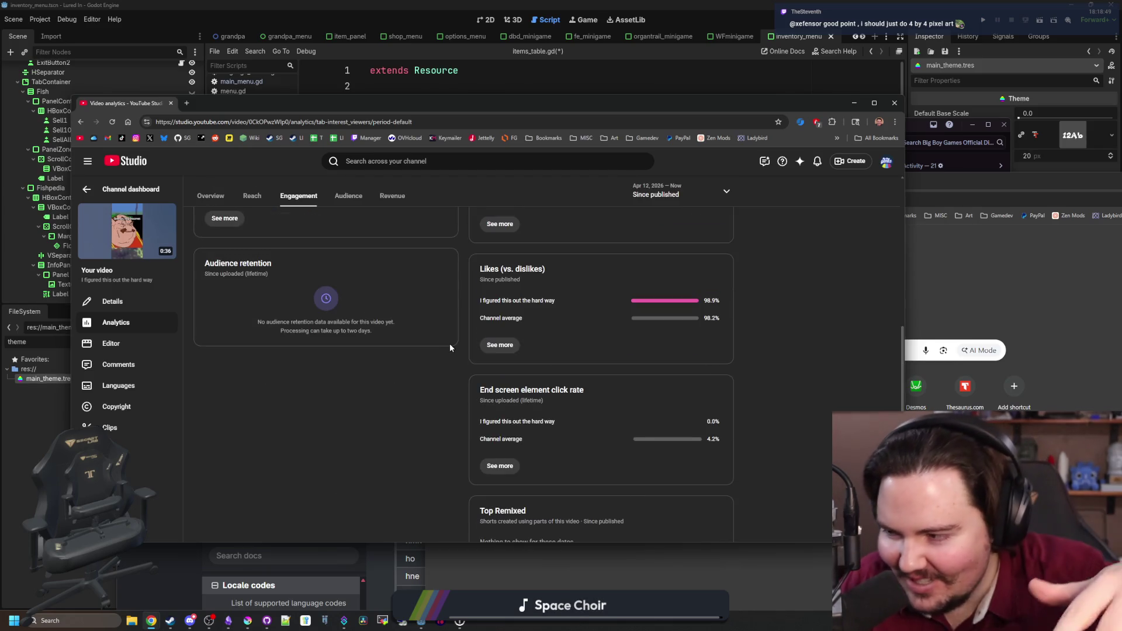
{"action": "scroll", "coordinate": [385, 415], "scroll_direction": "down", "scroll_amount": 1}
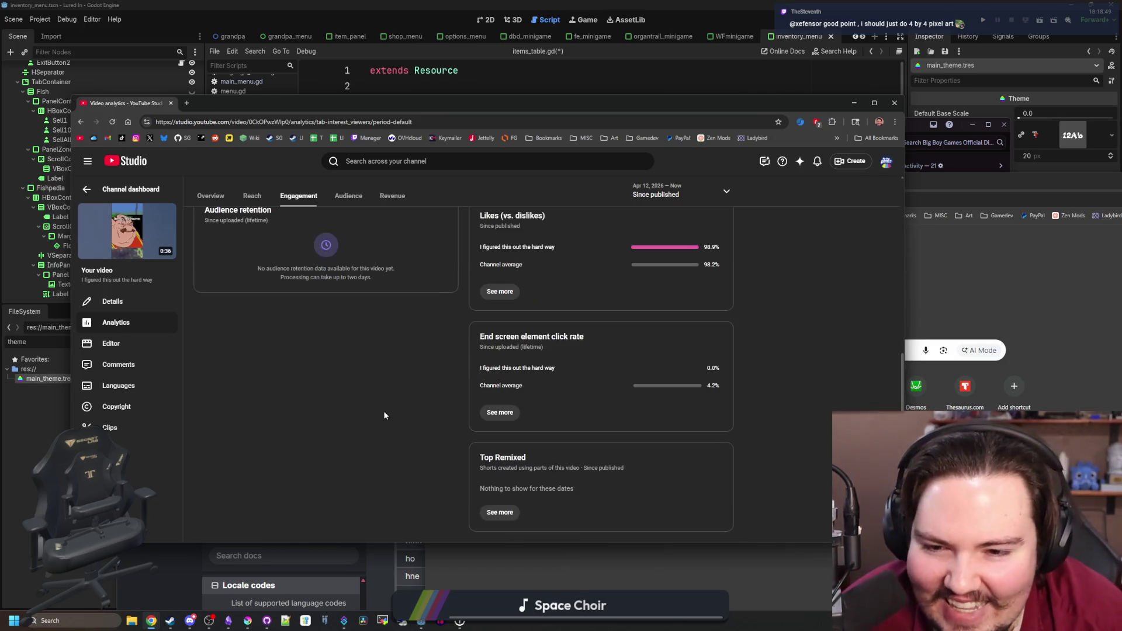
{"action": "scroll", "coordinate": [384, 415], "scroll_direction": "up", "scroll_amount": 5}
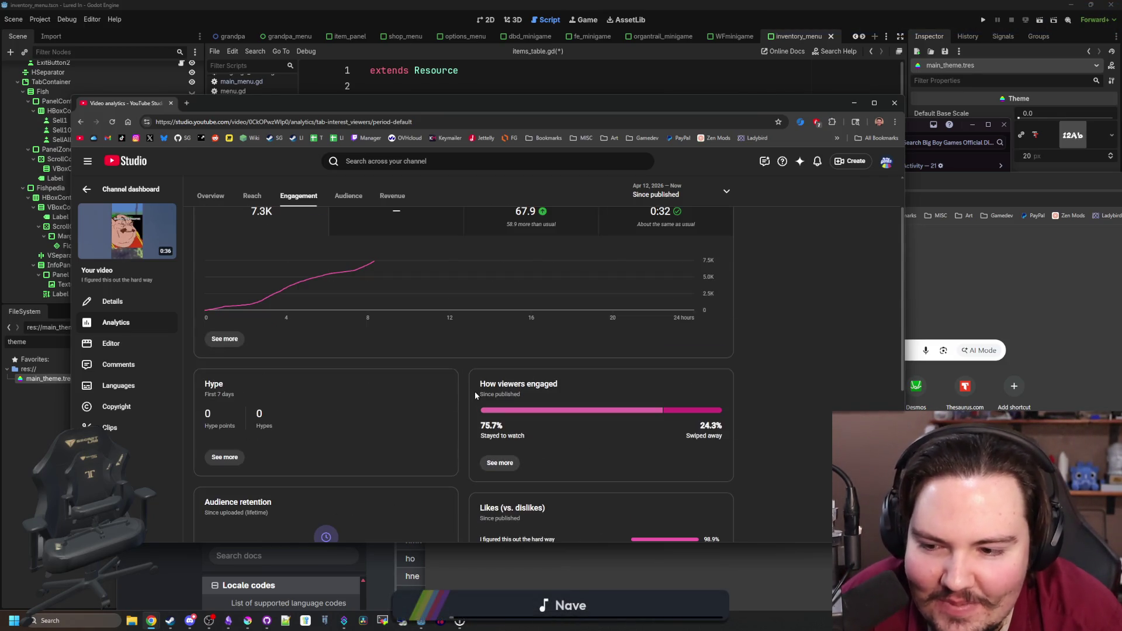
{"action": "scroll", "coordinate": [474, 392], "scroll_direction": "down", "scroll_amount": 3}
{"action": "scroll", "coordinate": [475, 392], "scroll_direction": "up", "scroll_amount": 5}
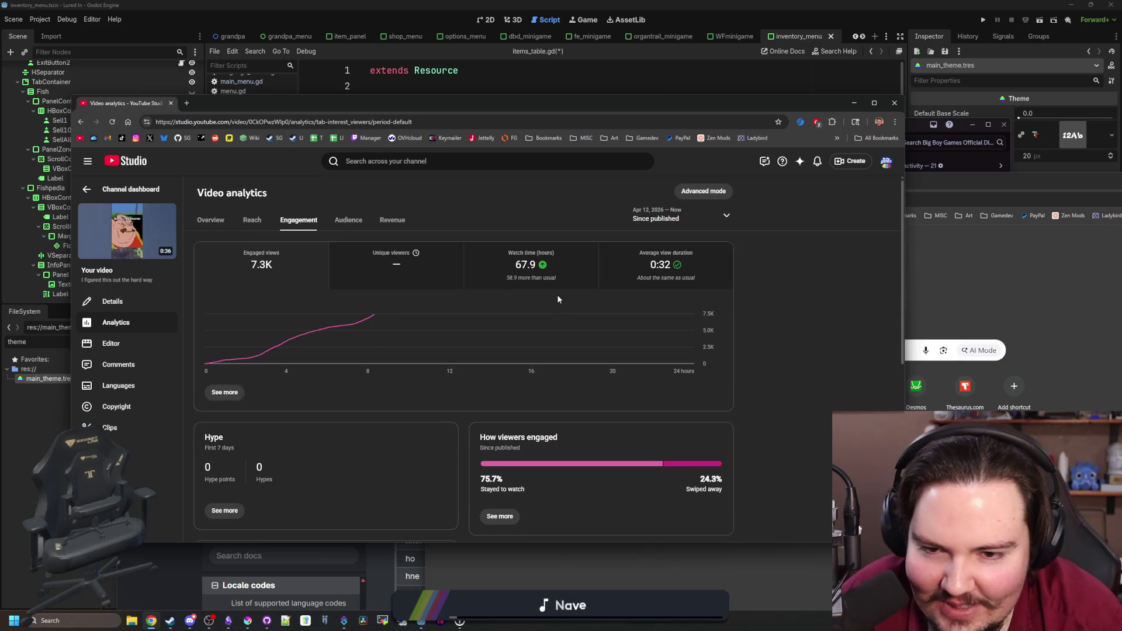
- Check the Audience, Reach and Overview tabs, then return to the Channel dashboard
{"action": "left_click", "coordinate": [347, 226]}
{"action": "left_click", "coordinate": [252, 220]}
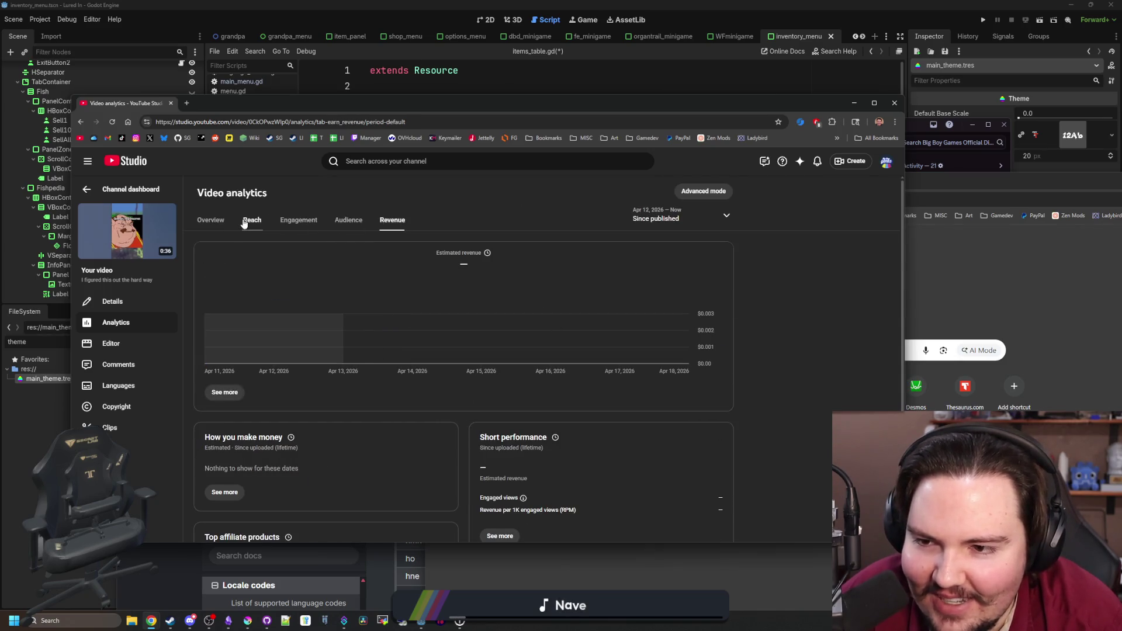
{"action": "scroll", "coordinate": [375, 313], "scroll_direction": "down", "scroll_amount": 3}
{"action": "scroll", "coordinate": [374, 313], "scroll_direction": "down", "scroll_amount": 5}
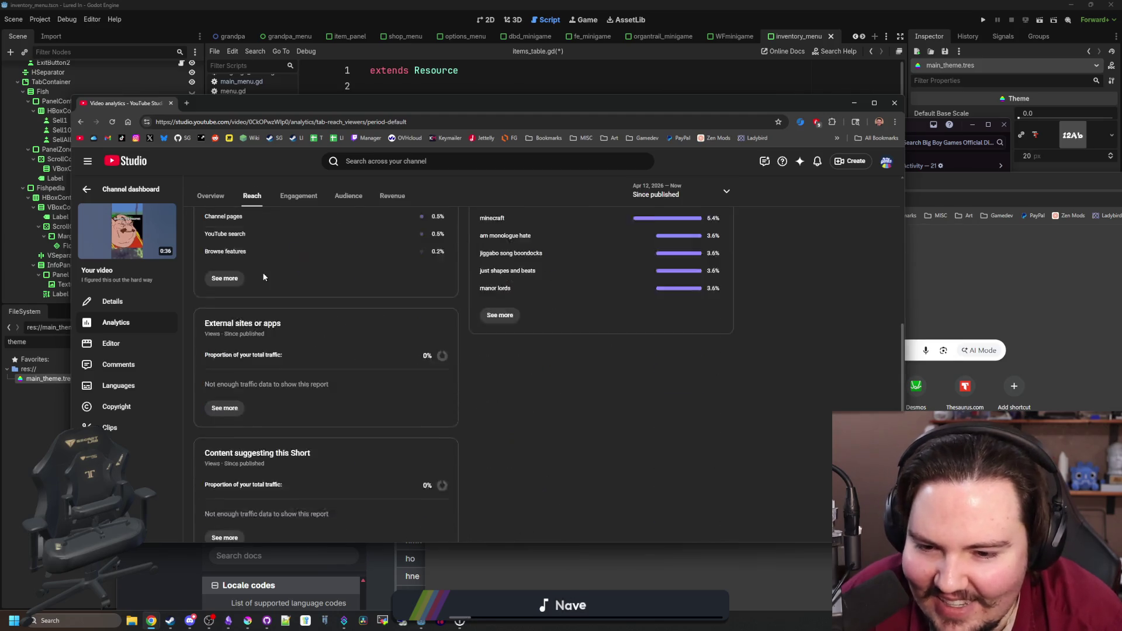
{"action": "scroll", "coordinate": [212, 219], "scroll_direction": "up", "scroll_amount": 8}
{"action": "left_click", "coordinate": [211, 220]}
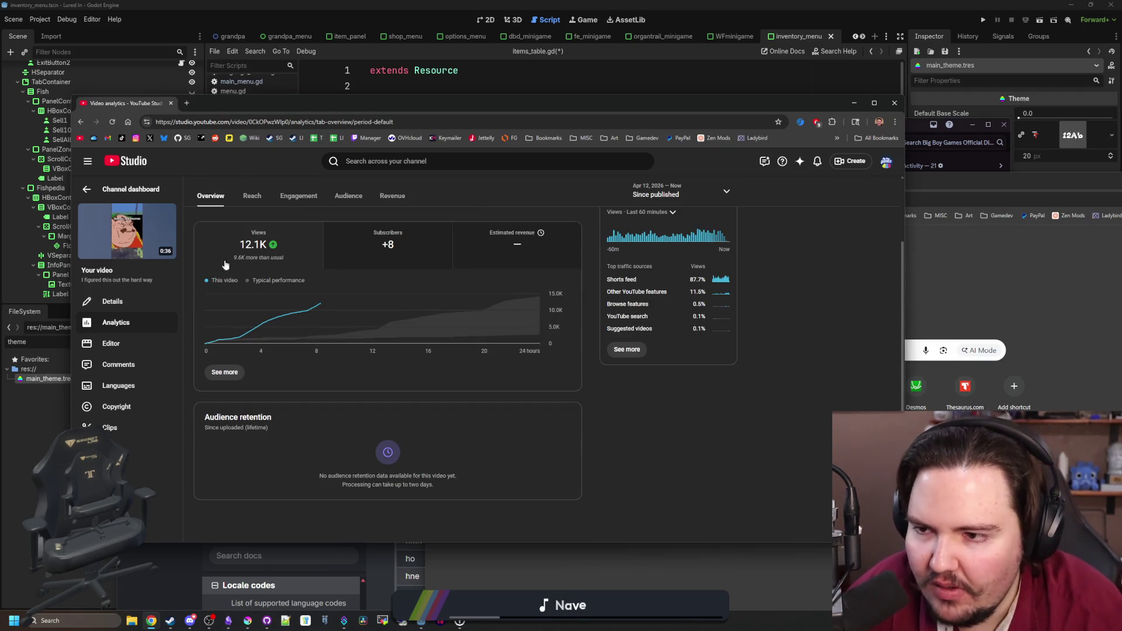
{"action": "left_click", "coordinate": [156, 190]}
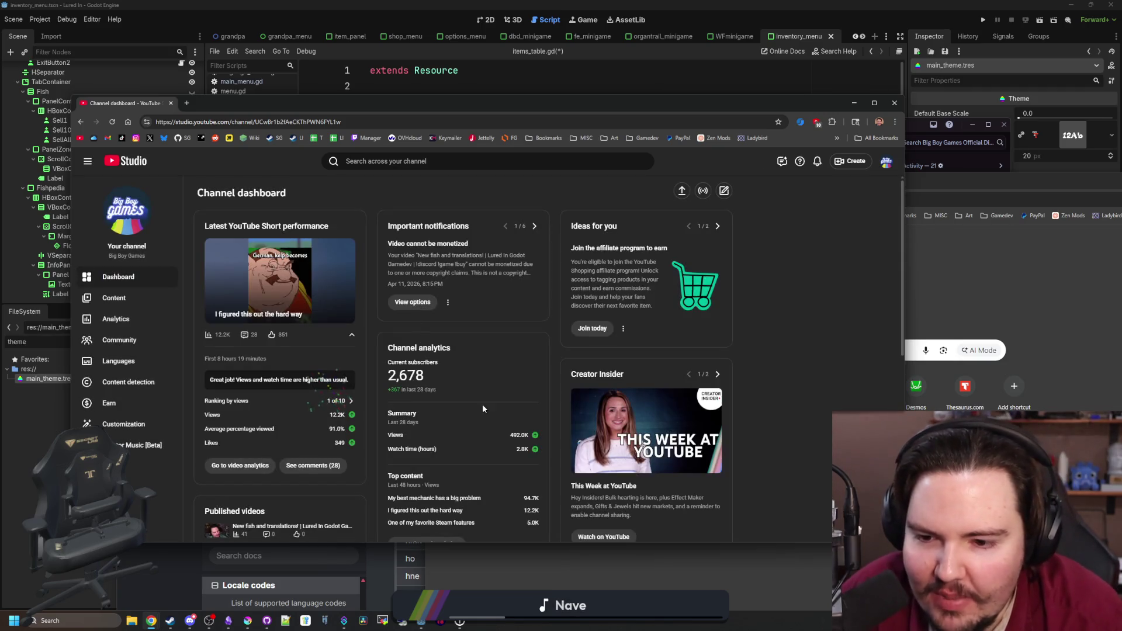
- Heart the translating-games comment and reply that info on how to help is in the pinned comment
{"action": "left_click", "coordinate": [123, 340]}
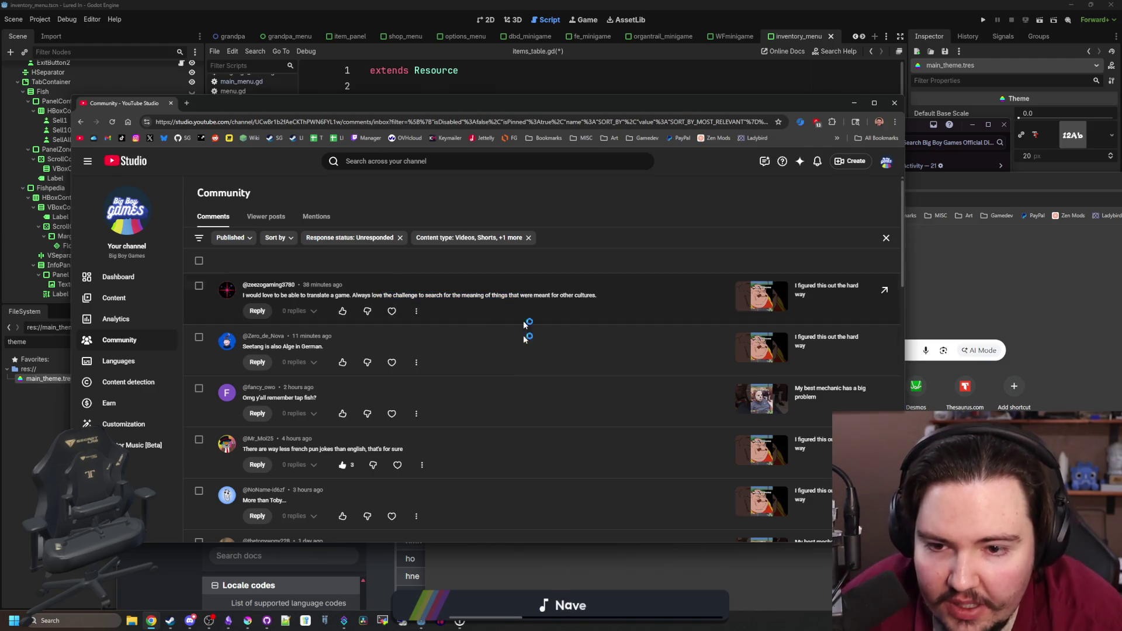
{"action": "left_click", "coordinate": [398, 313]}
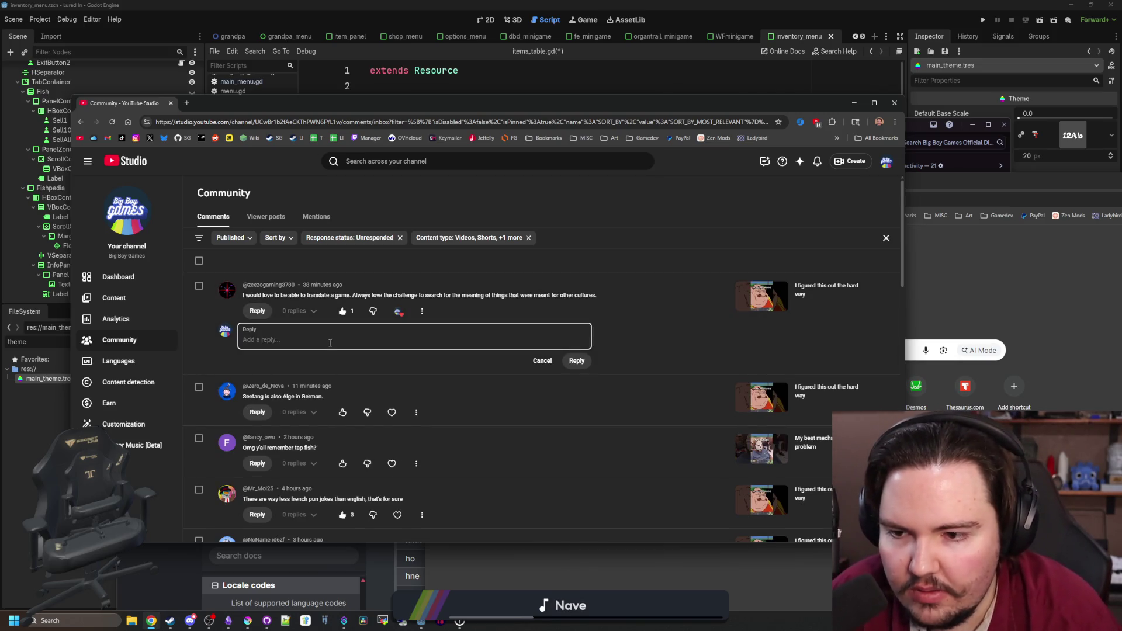
{"action": "type", "text": "Its al"}
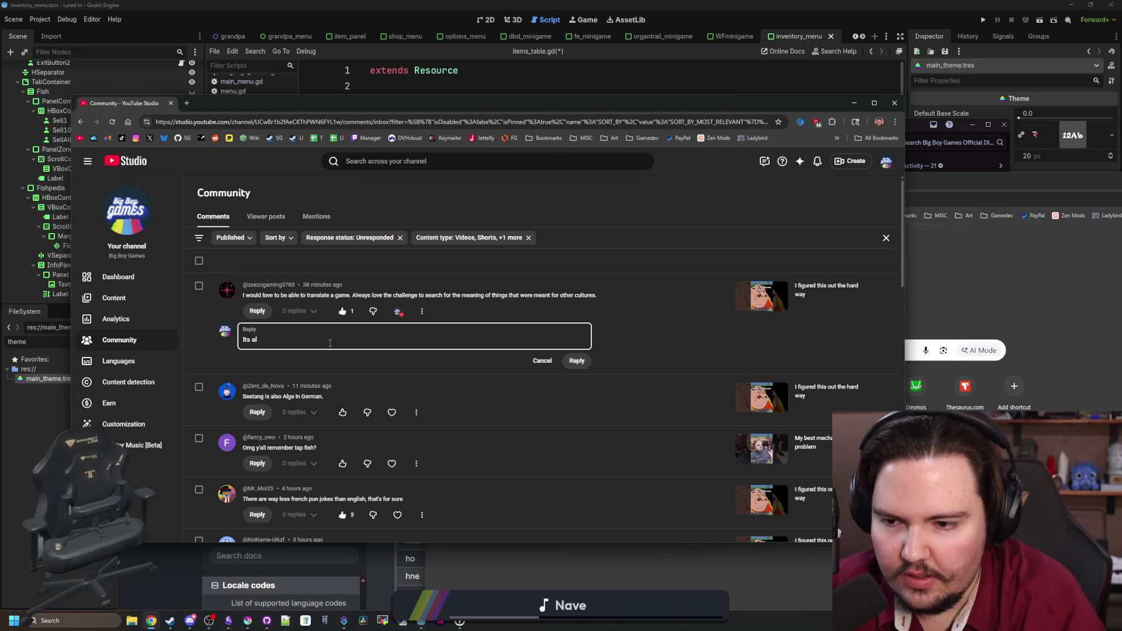
{"action": "type", "text": "ways really intere"}
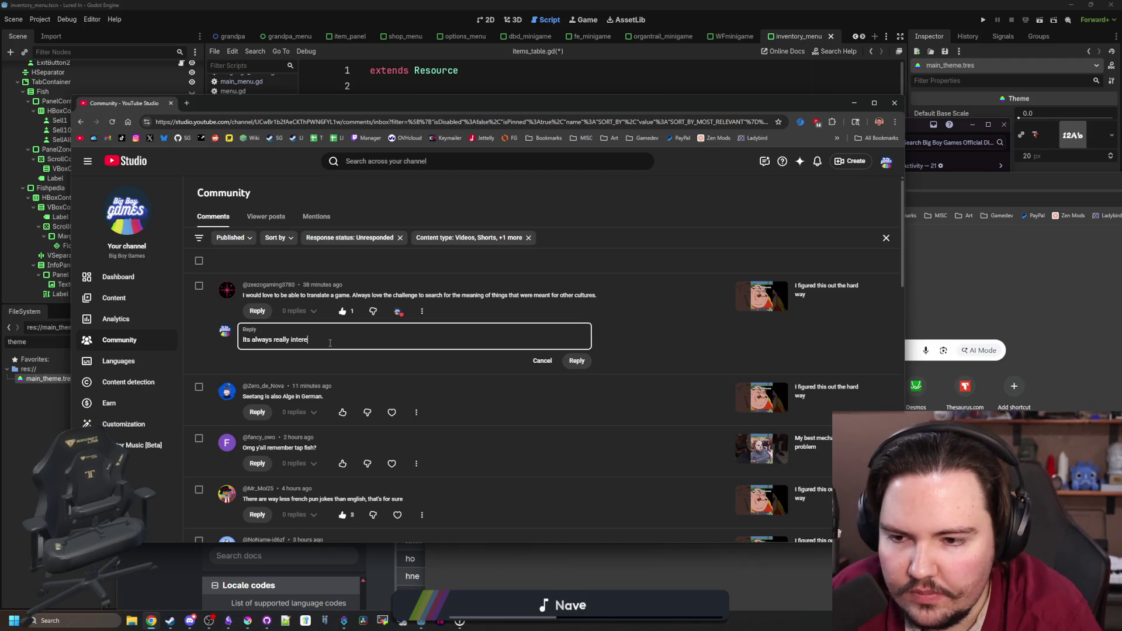
{"action": "type", "text": "sting how many different wor"}
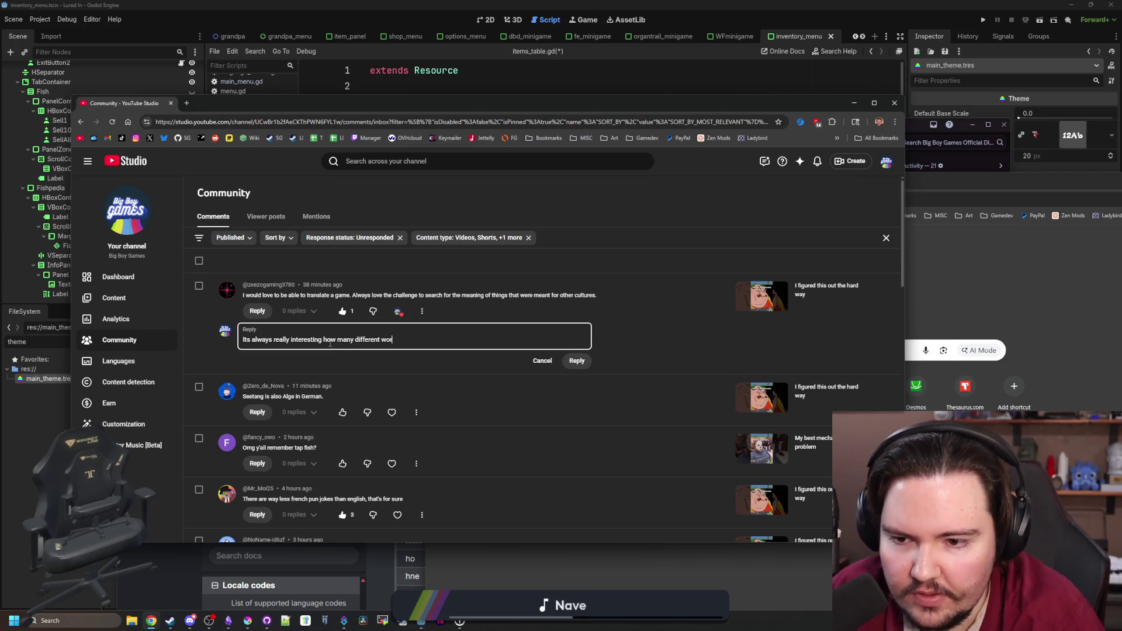
{"action": "type", "text": "ing the"}
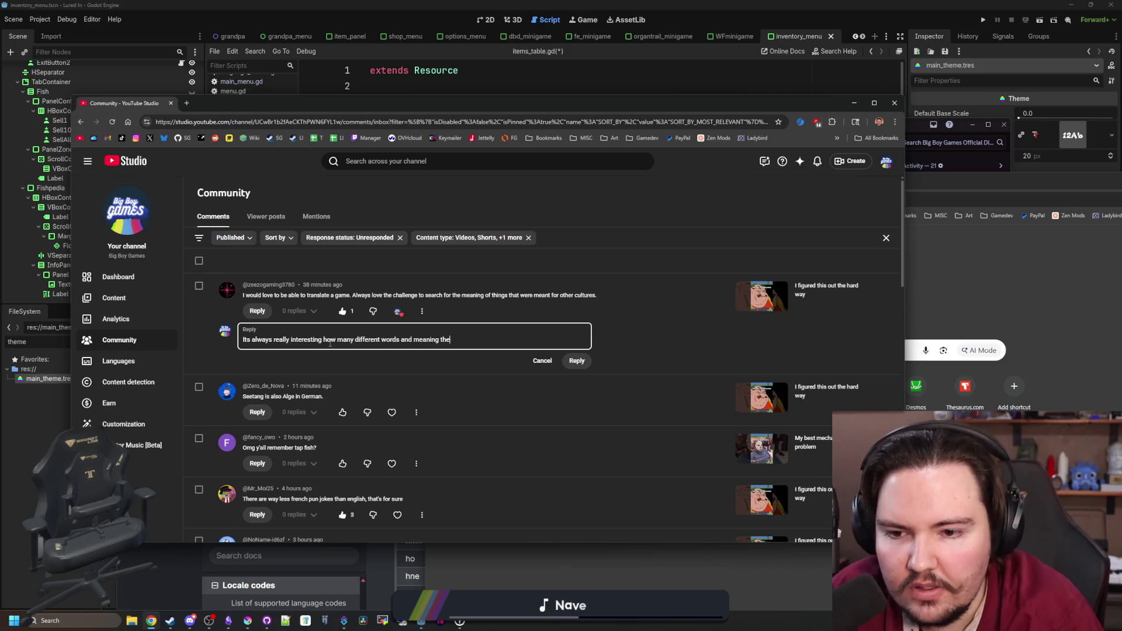
{"action": "type", "text": " things. There's more"}
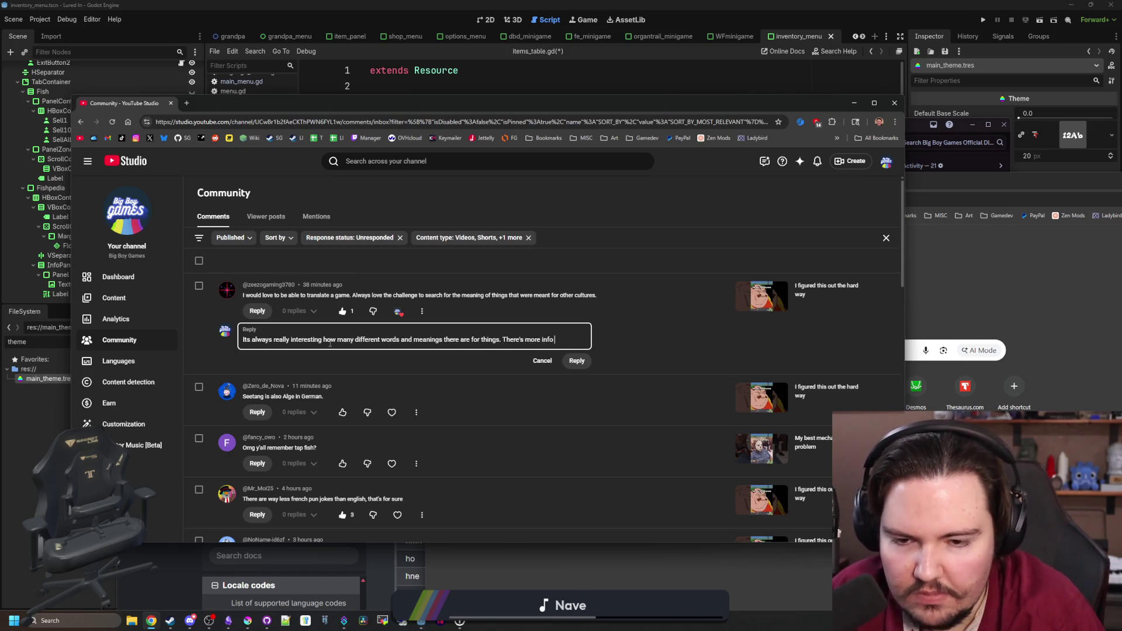
{"action": "type", "text": "info on how"}
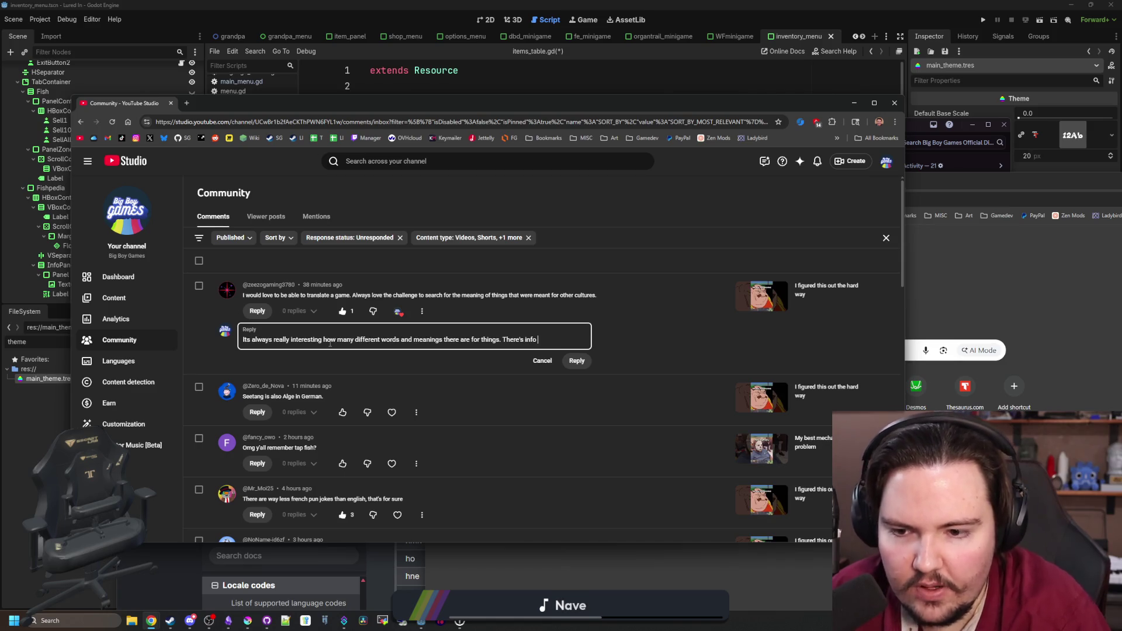
{"action": "type", "text": " to help "}
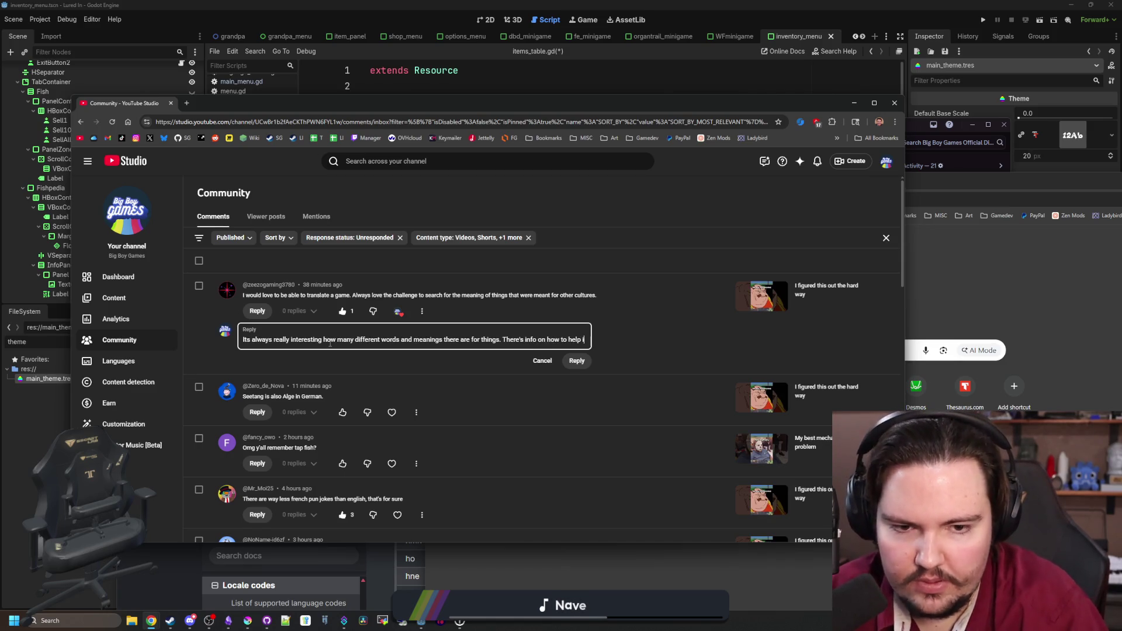
{"action": "type", "text": "in the pinned comment!"}
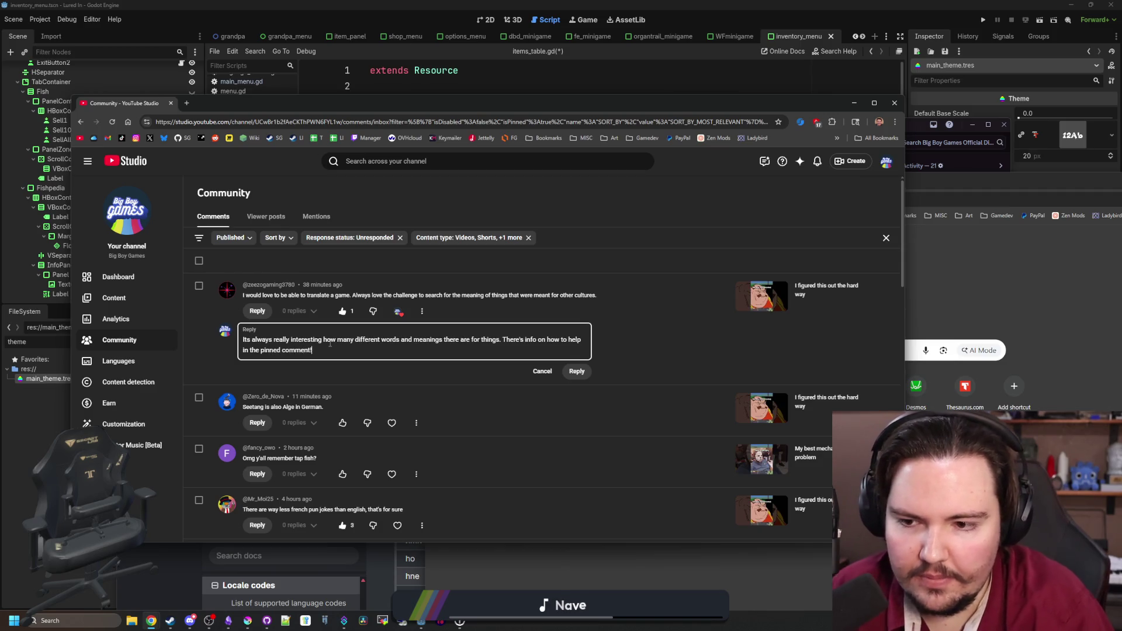
{"action": "left_click", "coordinate": [577, 371]}
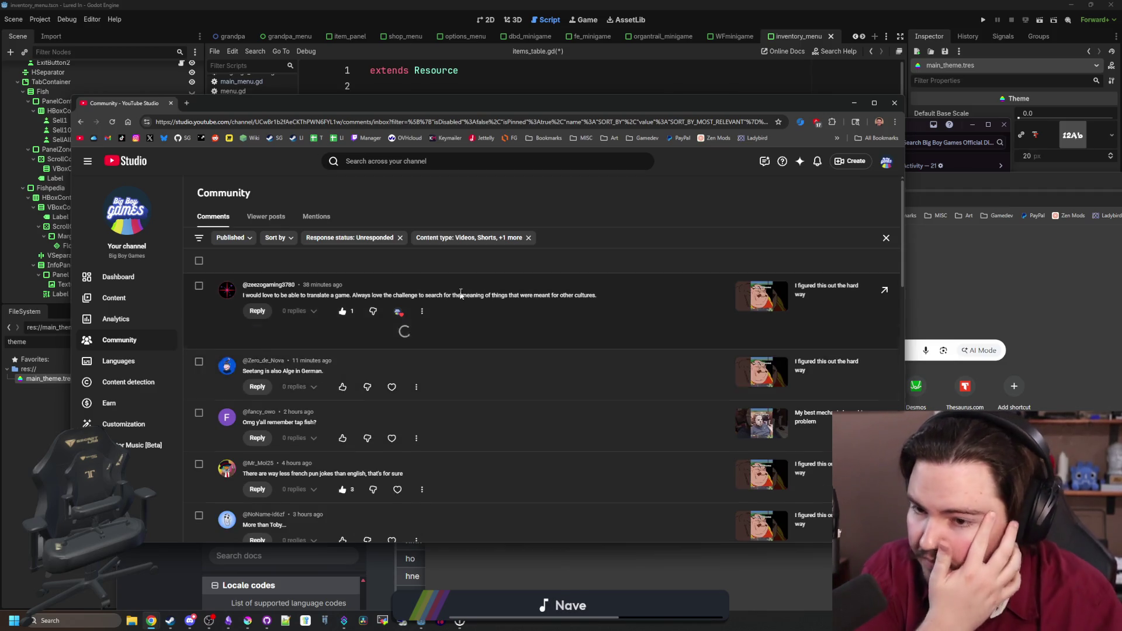
{"action": "left_click", "coordinate": [416, 412]}
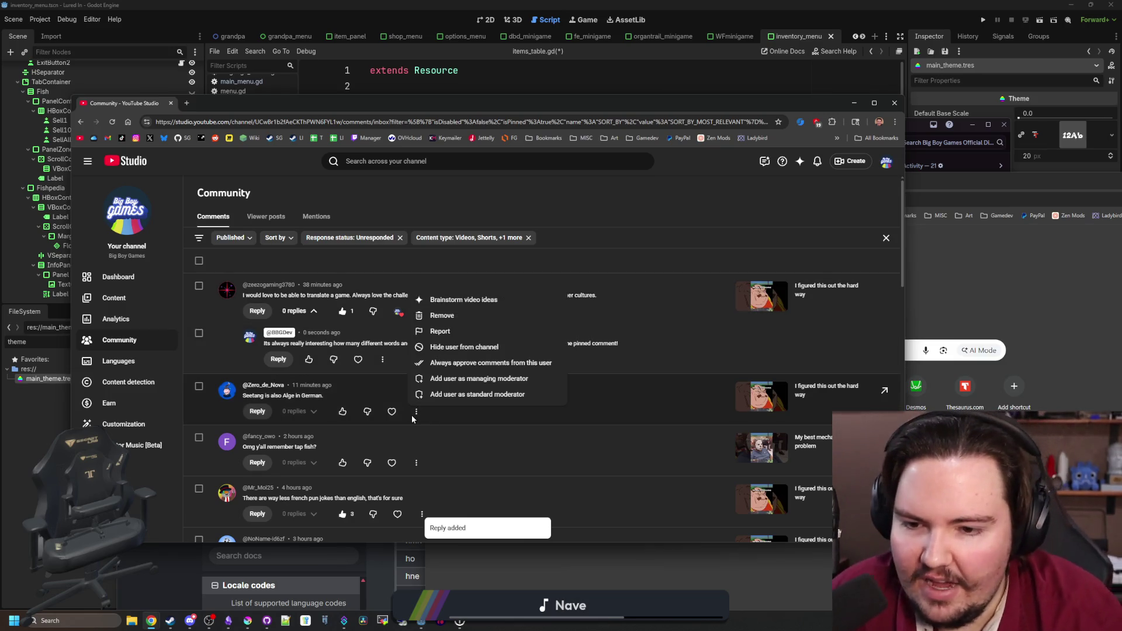
{"action": "left_click", "coordinate": [412, 419]}
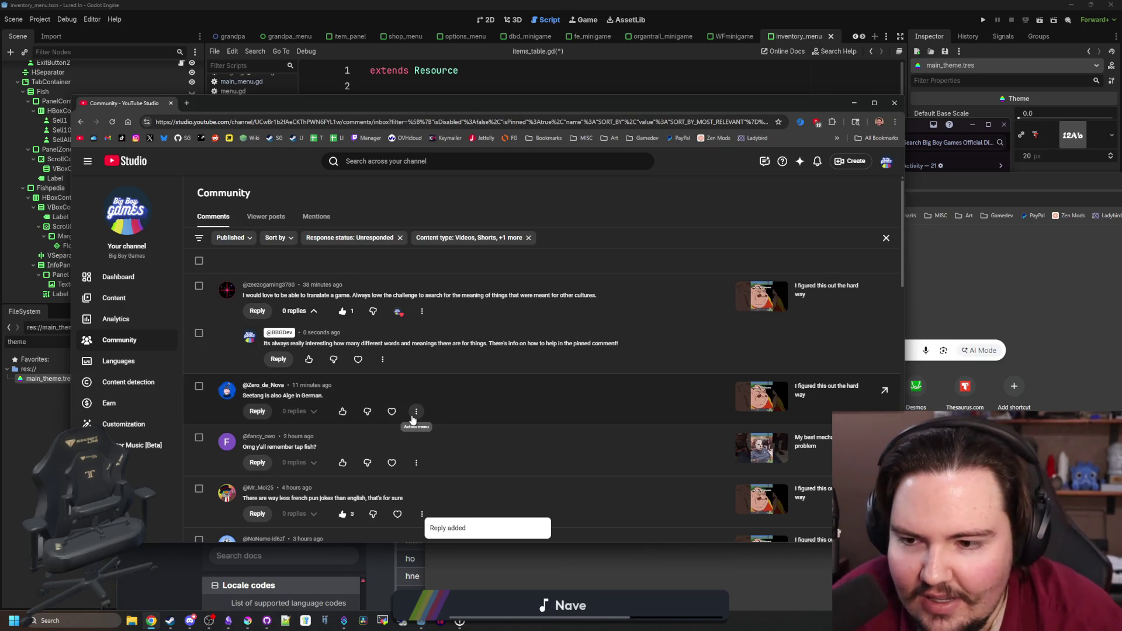
{"action": "scroll", "coordinate": [413, 418], "scroll_direction": "down", "scroll_amount": 1}
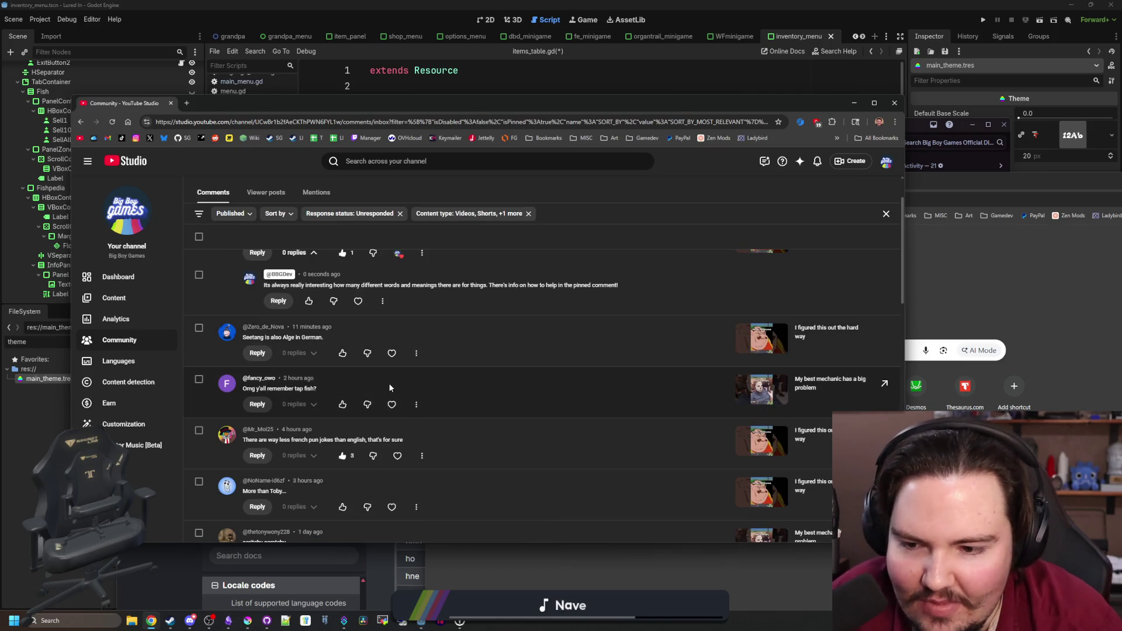
{"action": "scroll", "coordinate": [386, 380], "scroll_direction": "up", "scroll_amount": 1}
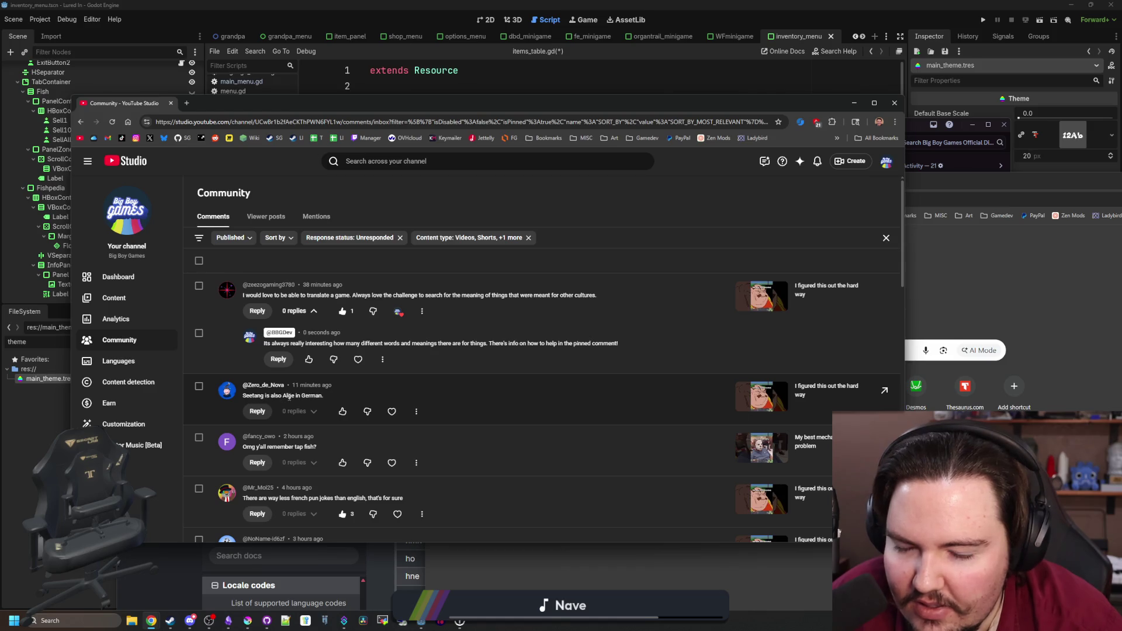
{"action": "left_click", "coordinate": [295, 402]}
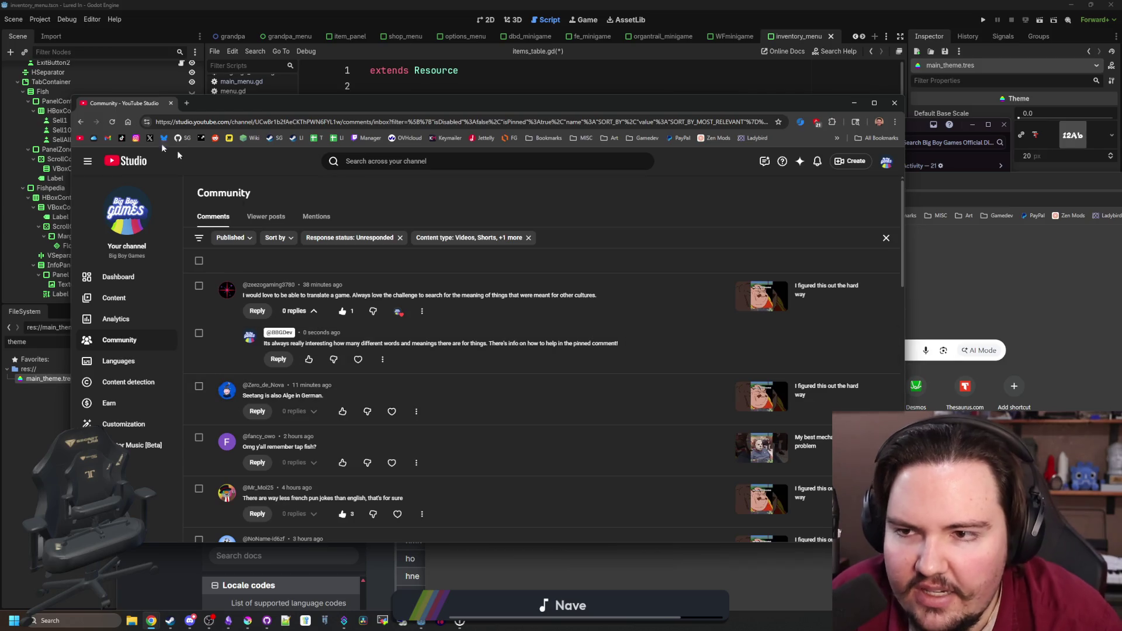
{"action": "left_click", "coordinate": [186, 103]}
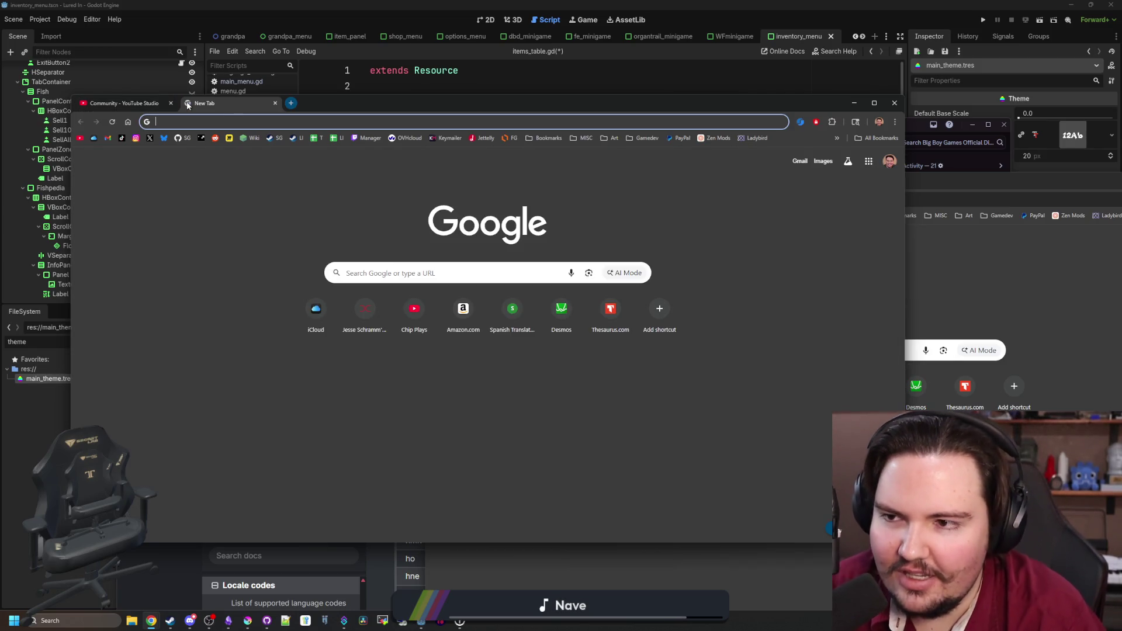
- Search Google for 'kelp' and read the summary mentioning it is a stramenopile
{"action": "type", "text": "kelp"}
{"action": "key", "text": "Return"}
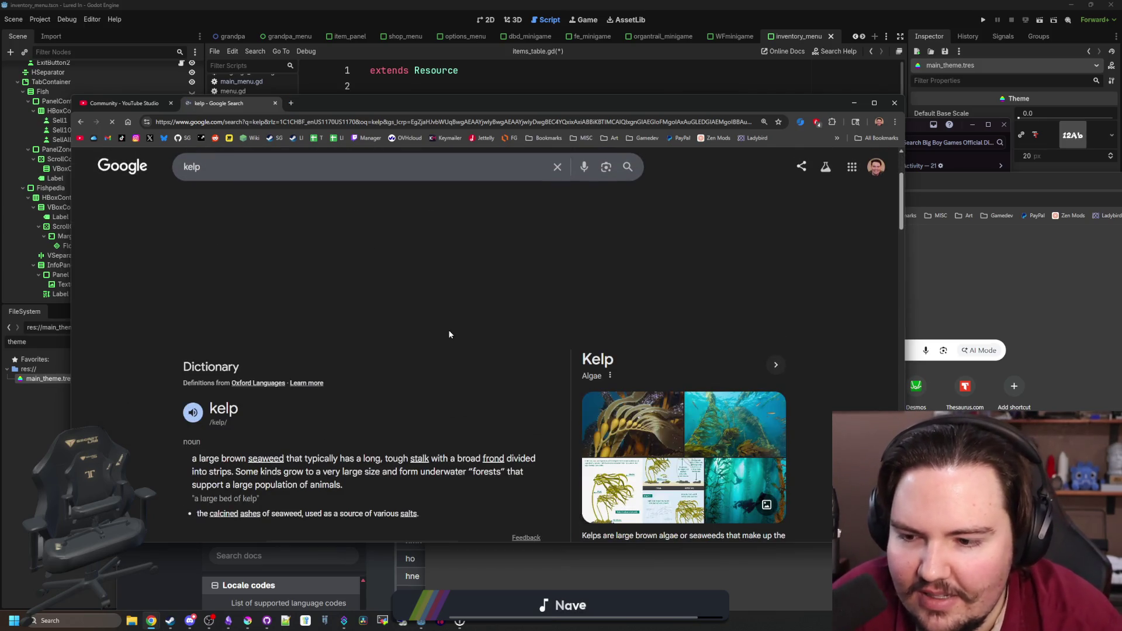
{"action": "scroll", "coordinate": [421, 437], "scroll_direction": "down", "scroll_amount": 2}
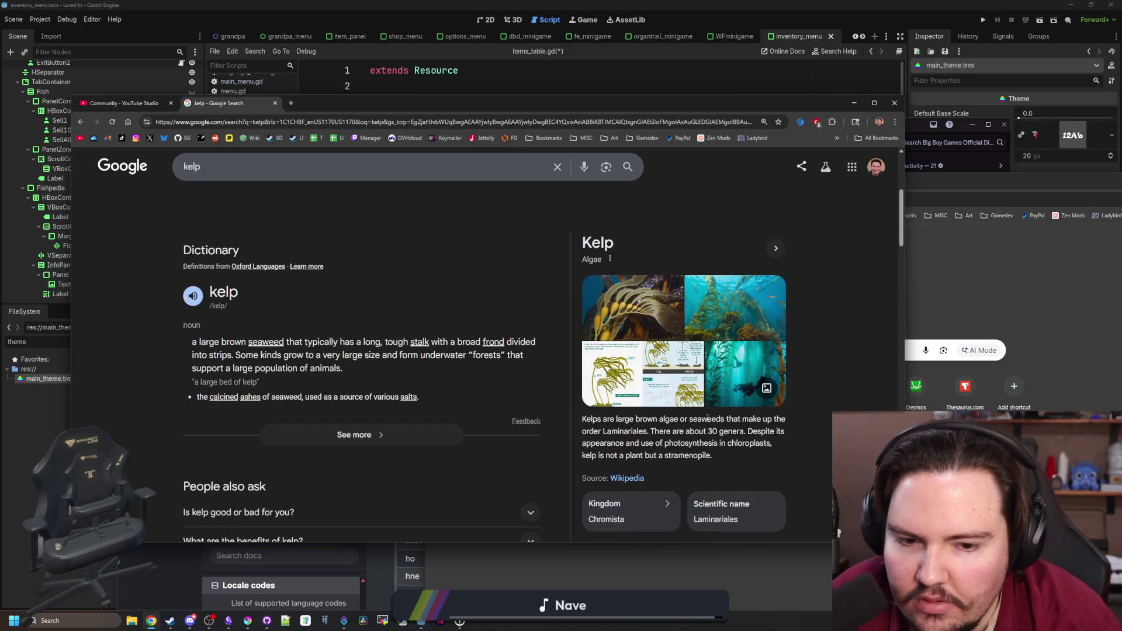
{"action": "left_click_drag", "start_coordinate": [643, 432], "coordinate": [690, 434]}
{"action": "left_click", "coordinate": [769, 442]}
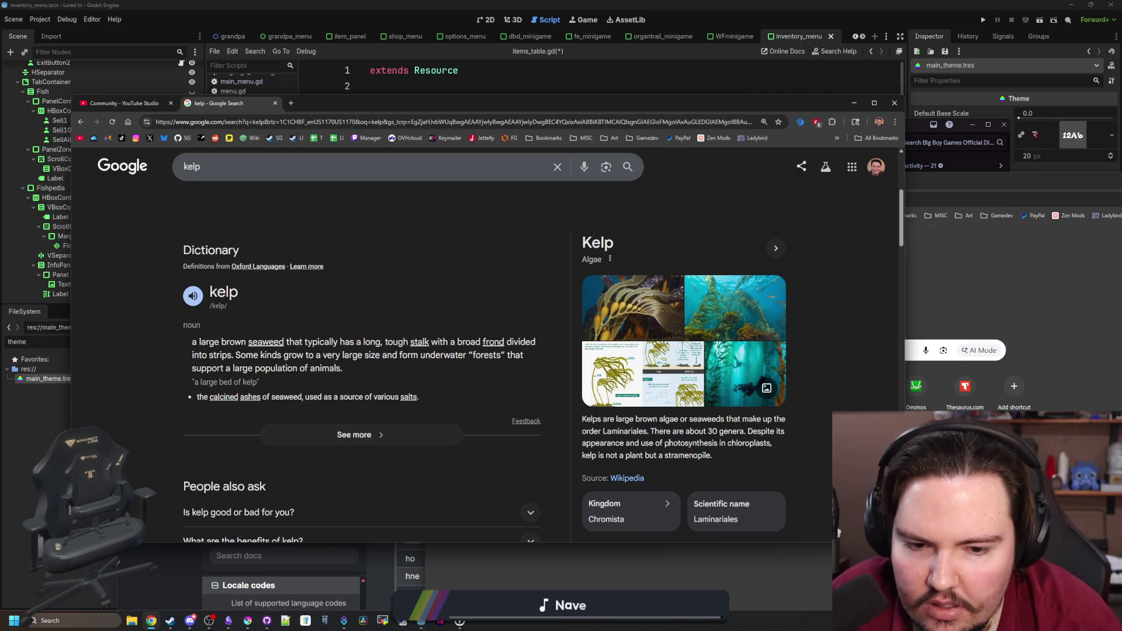
{"action": "left_click_drag", "start_coordinate": [602, 456], "coordinate": [713, 456]}
{"action": "key", "text": "ctrl+c"}
{"action": "left_click", "coordinate": [673, 458]}
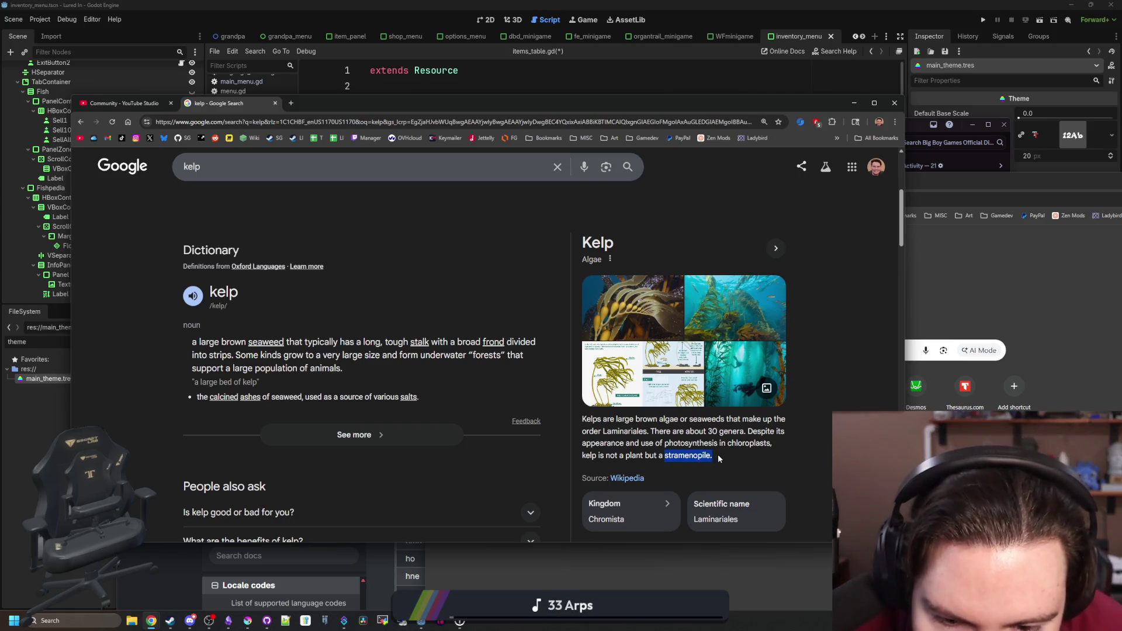
- Search 'stramenopile' in a new tab, then show image results for kelp
{"action": "left_click", "coordinate": [285, 103]}
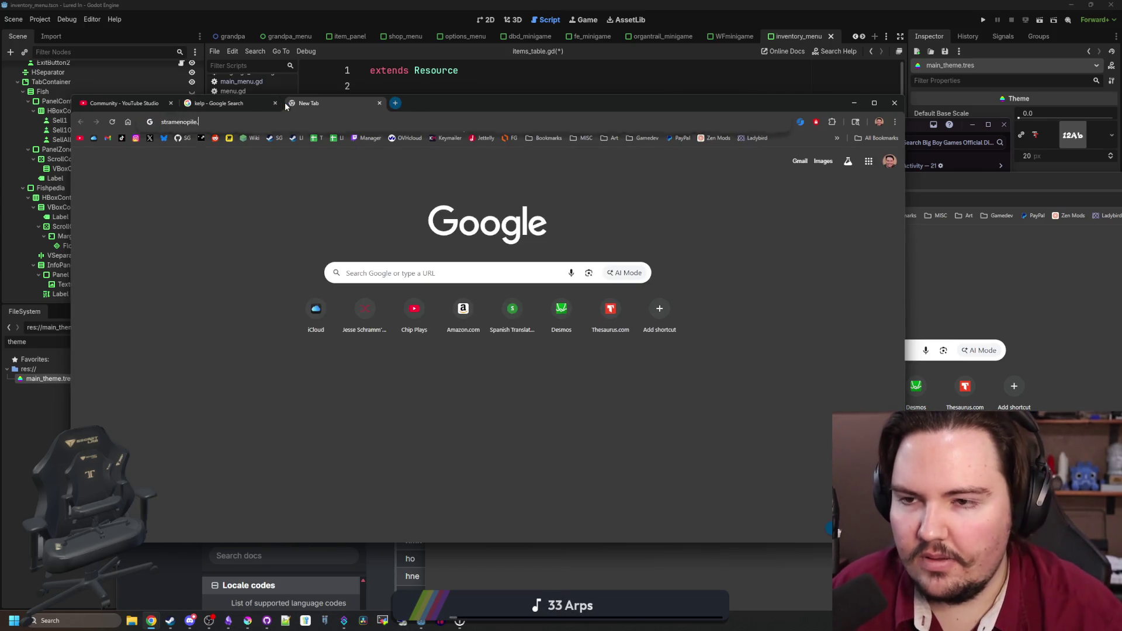
{"action": "key", "text": "ctrl+v"}
{"action": "key", "text": "Return"}
{"action": "scroll", "coordinate": [297, 358], "scroll_direction": "down", "scroll_amount": 2}
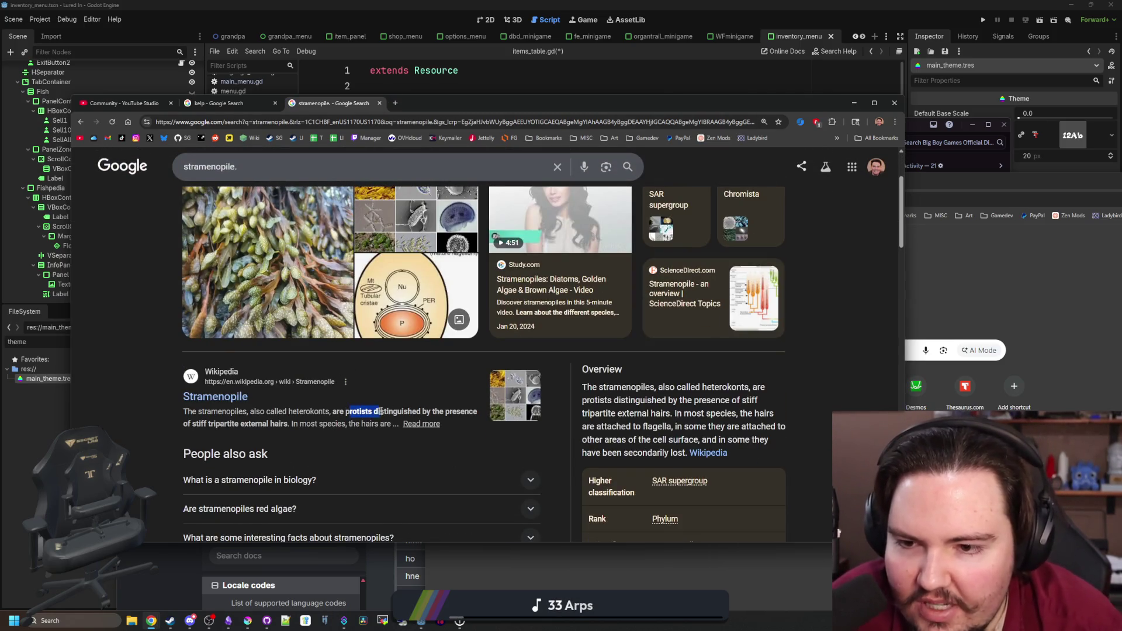
{"action": "scroll", "coordinate": [386, 415], "scroll_direction": "up", "scroll_amount": 2}
{"action": "left_click", "coordinate": [228, 104]}
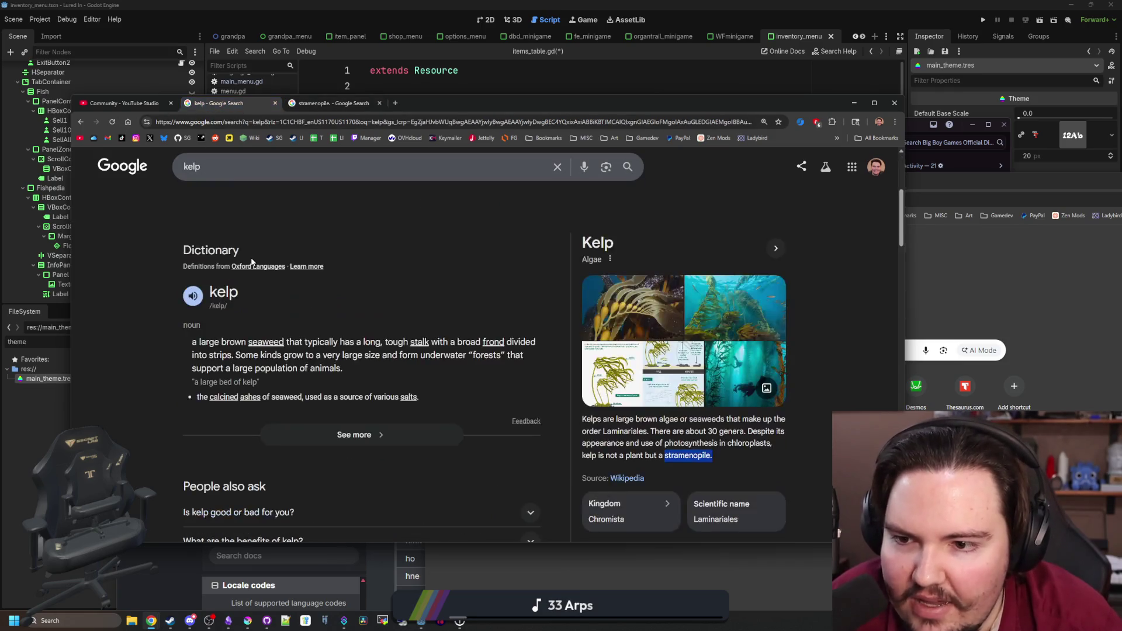
{"action": "left_click", "coordinate": [218, 209]}
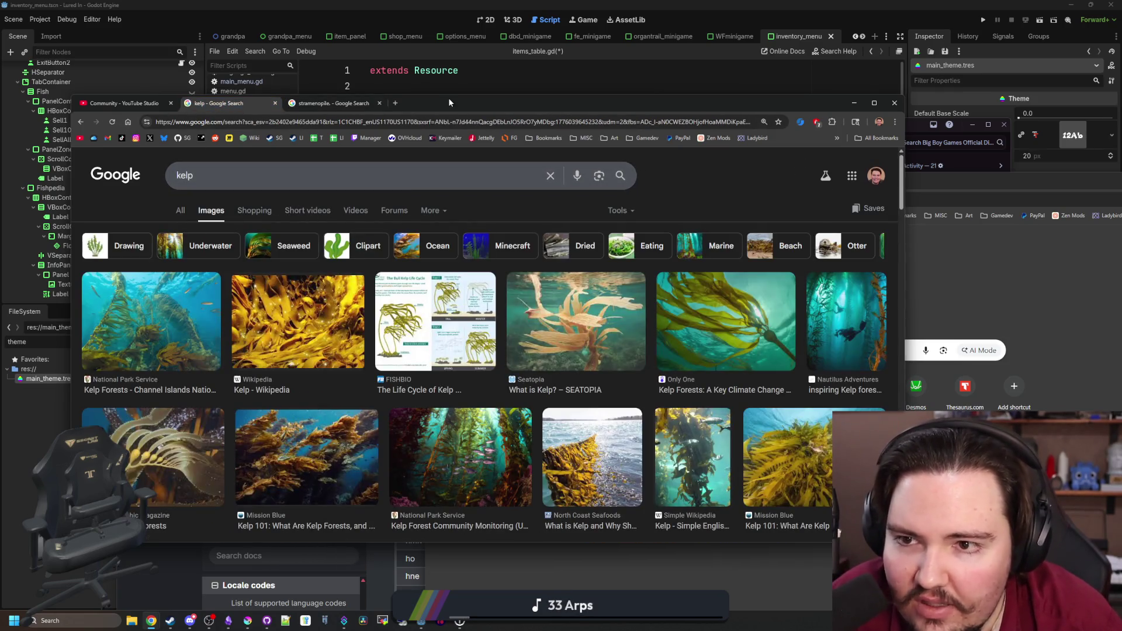
- Maximize the browser and preview kelp images, including the life cycle diagram, ending on the Kelp - Wikipedia photo
{"action": "left_click_drag", "start_coordinate": [448, 97], "coordinate": [438, 4]}
{"action": "left_click", "coordinate": [324, 218]}
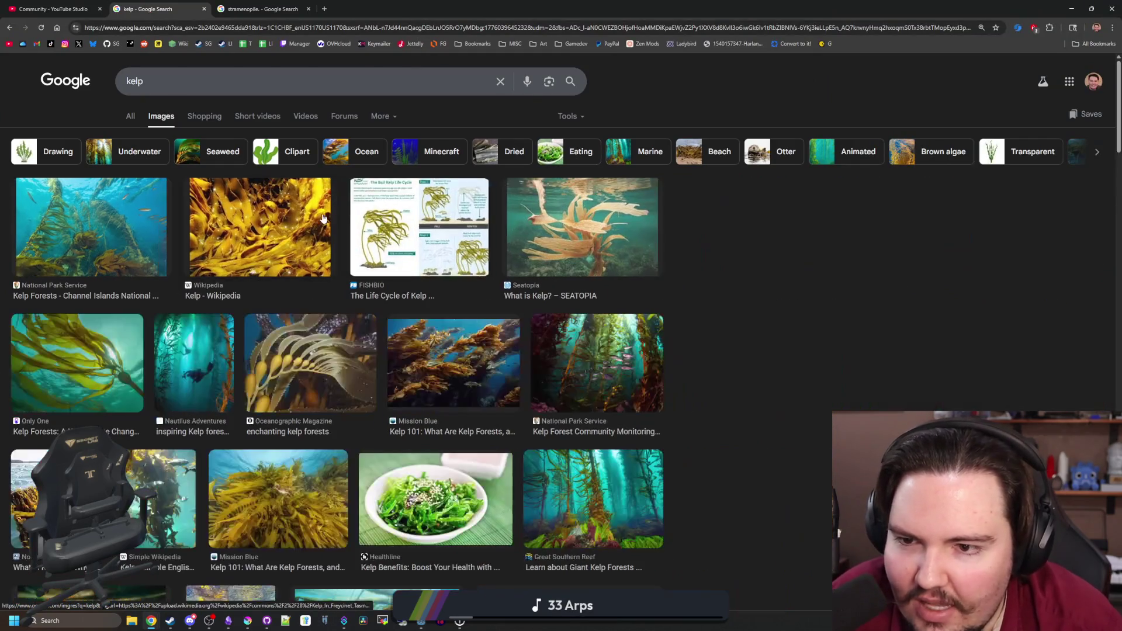
{"action": "left_click", "coordinate": [215, 219]}
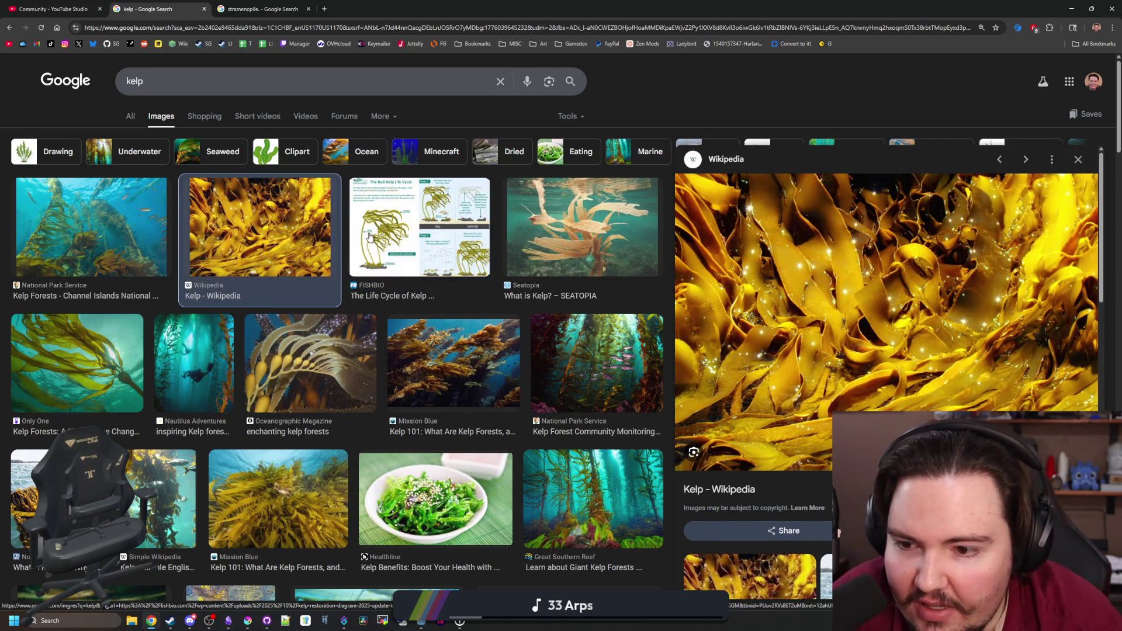
{"action": "left_click", "coordinate": [370, 237]}
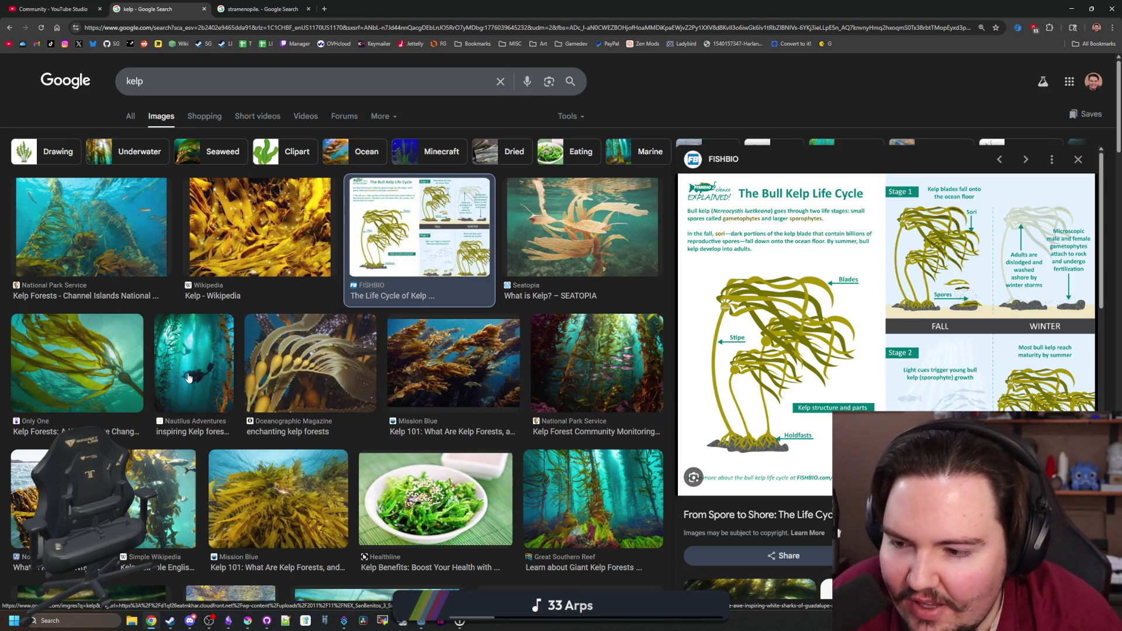
{"action": "scroll", "coordinate": [182, 413], "scroll_direction": "down", "scroll_amount": 2}
{"action": "scroll", "coordinate": [380, 399], "scroll_direction": "down", "scroll_amount": 4}
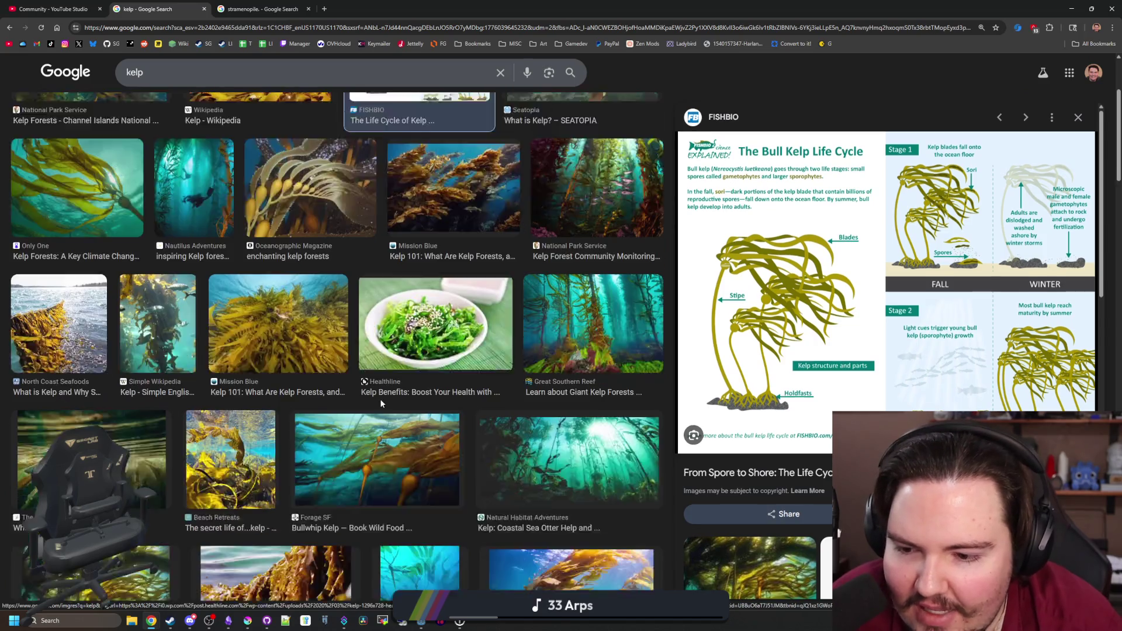
{"action": "scroll", "coordinate": [471, 424], "scroll_direction": "up", "scroll_amount": 6}
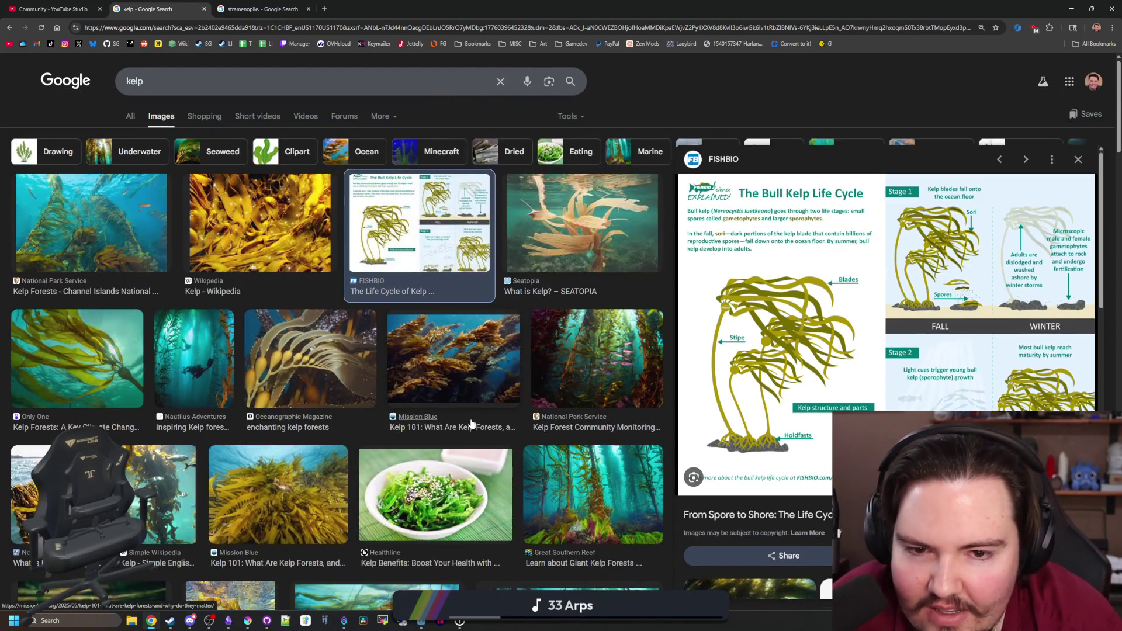
{"action": "key", "text": "Escape"}
{"action": "left_click", "coordinate": [241, 238]}
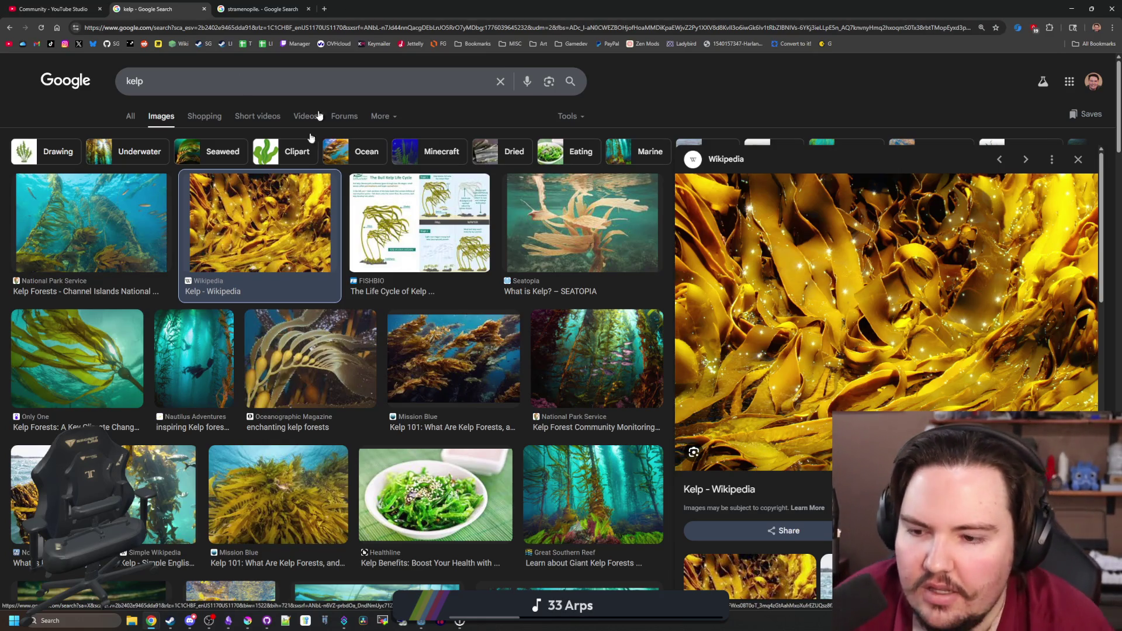
{"action": "mouse_move", "coordinate": [190, 624]}
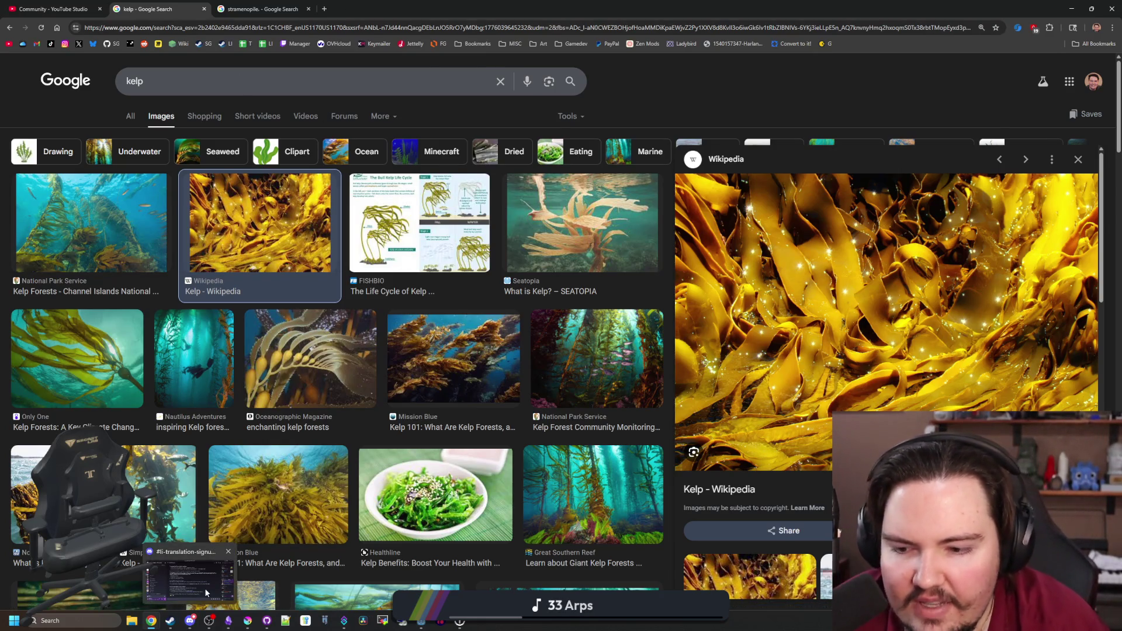
{"action": "left_click", "coordinate": [204, 588]}
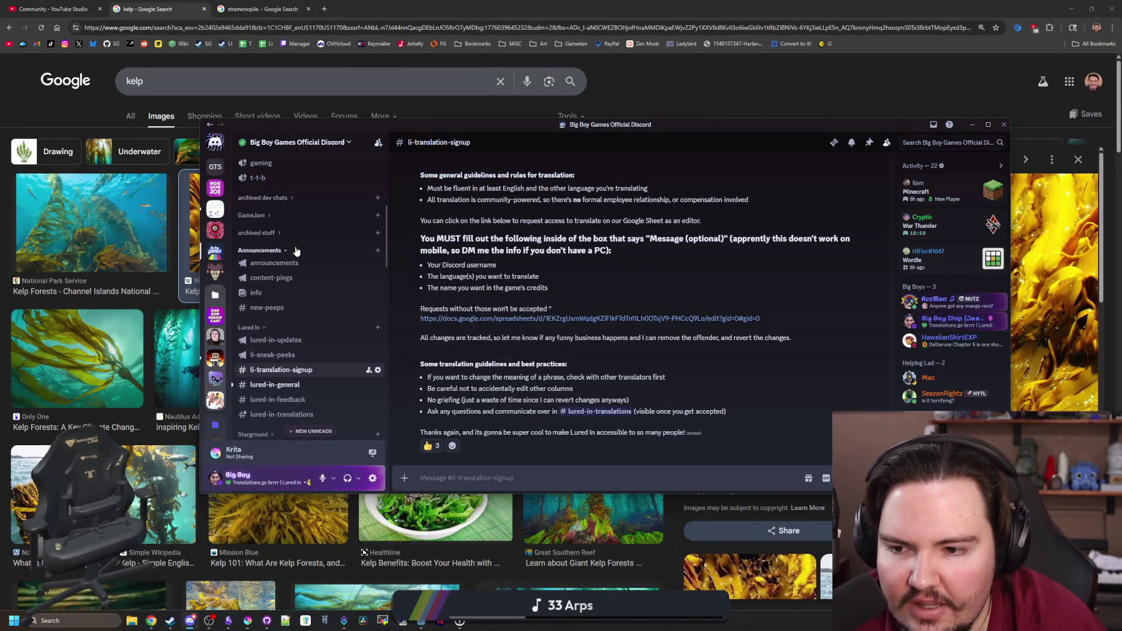
{"action": "left_click", "coordinate": [452, 119]}
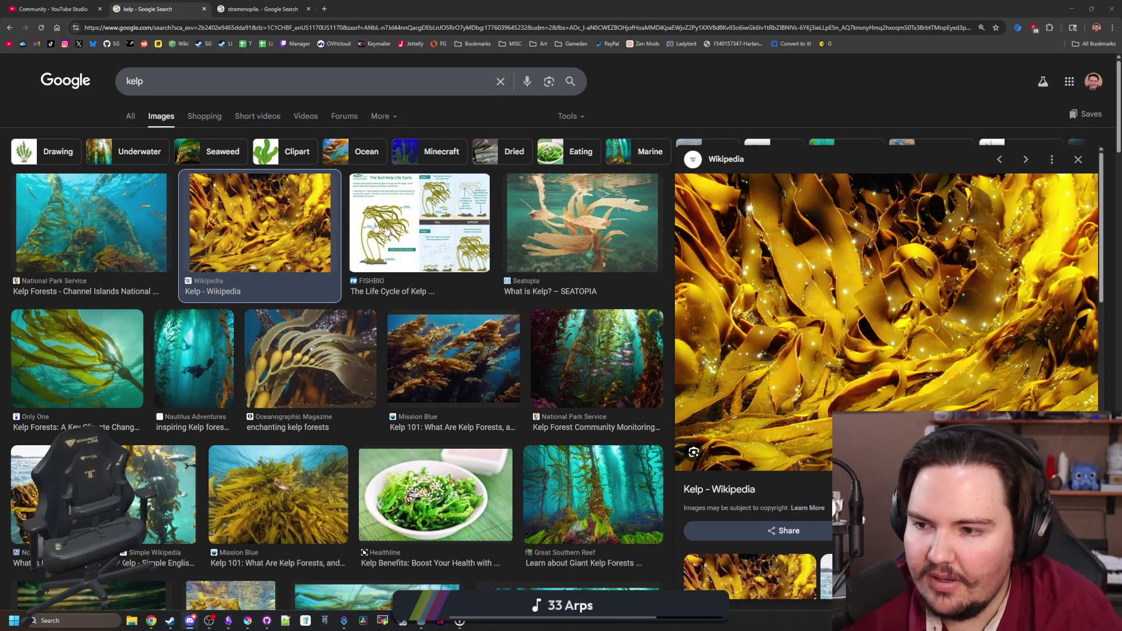
{"action": "left_click", "coordinate": [130, 116]}
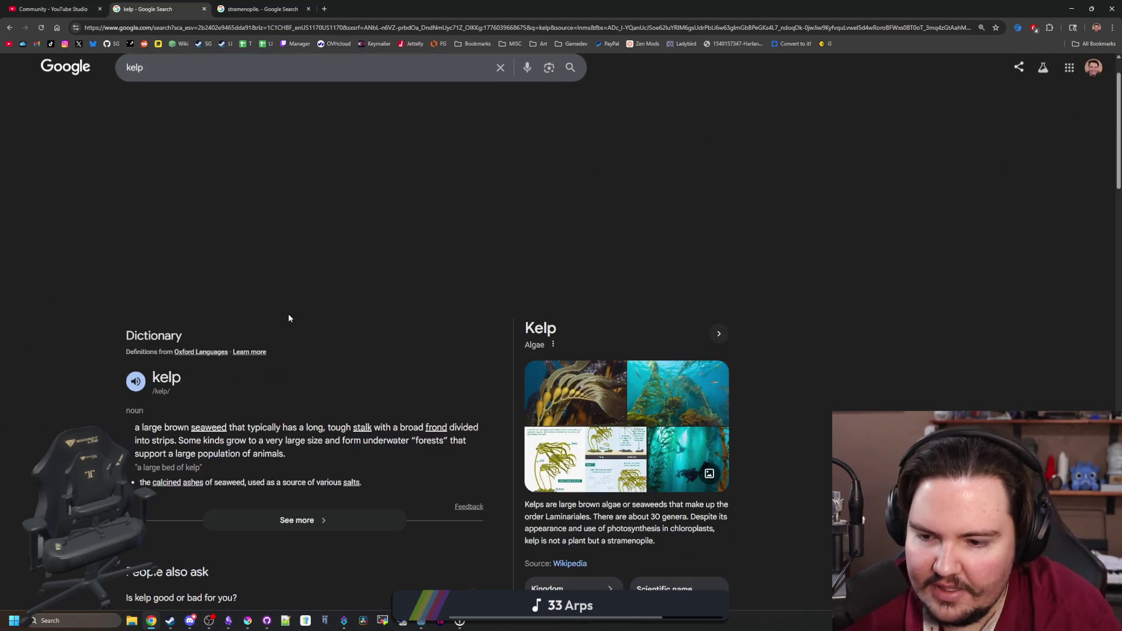
- Expand the full kelp dictionary definition, go back, and open a new blank tab
{"action": "left_click", "coordinate": [349, 402]}
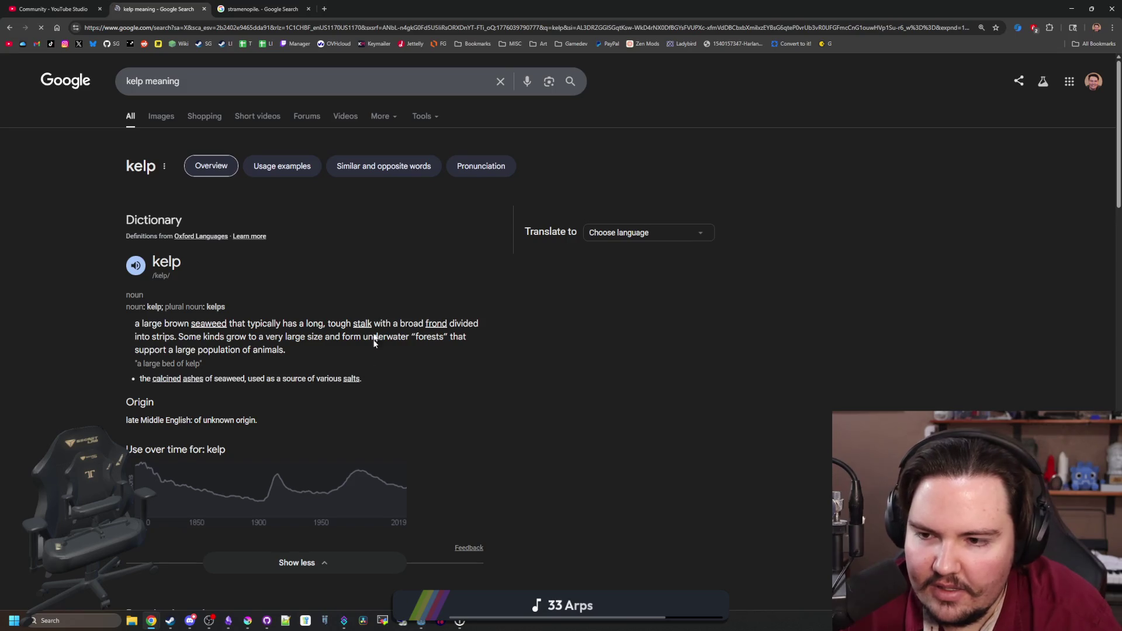
{"action": "key", "text": "alt+Left"}
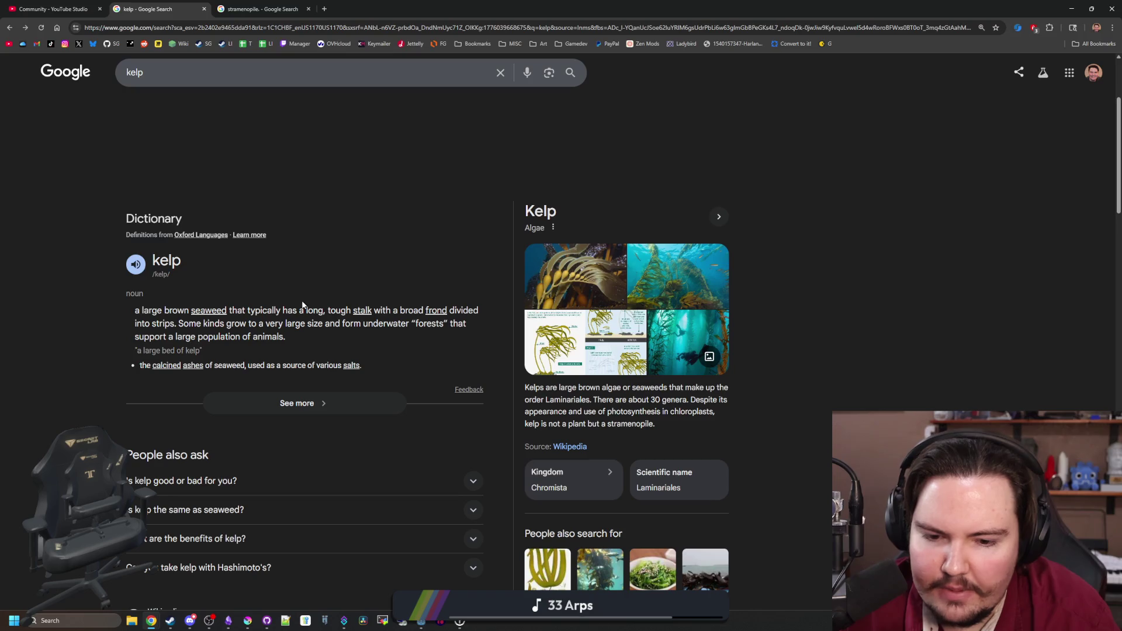
{"action": "left_click", "coordinate": [324, 9]}
- Search Google for 'coral' and expand 'What is the meaning of coral?'
{"action": "type", "text": "coral"}
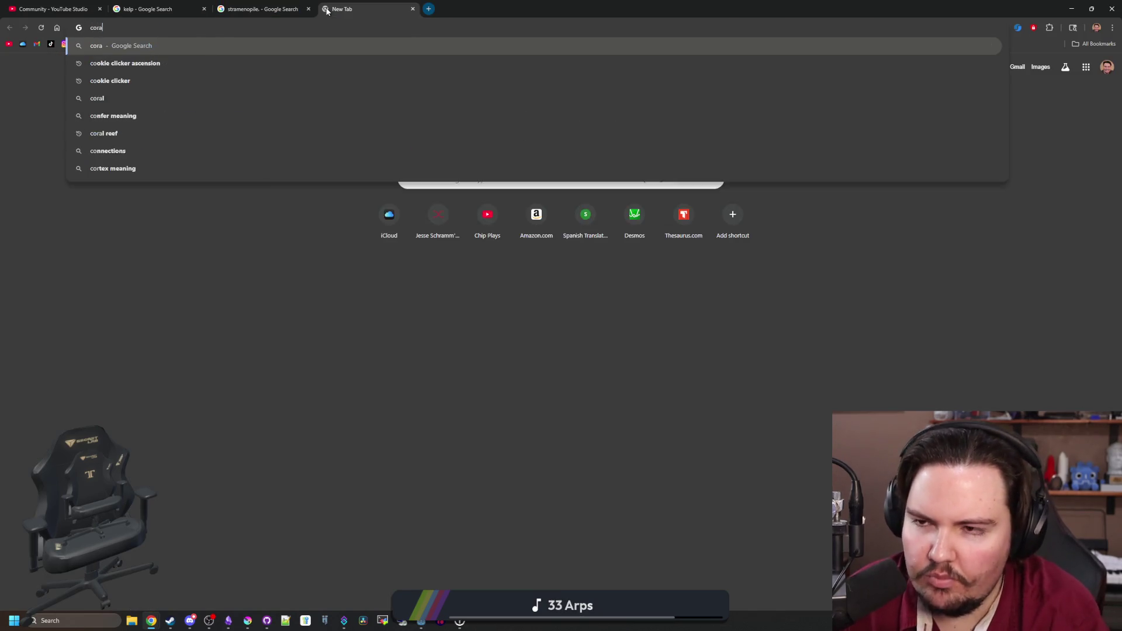
{"action": "key", "text": "Return"}
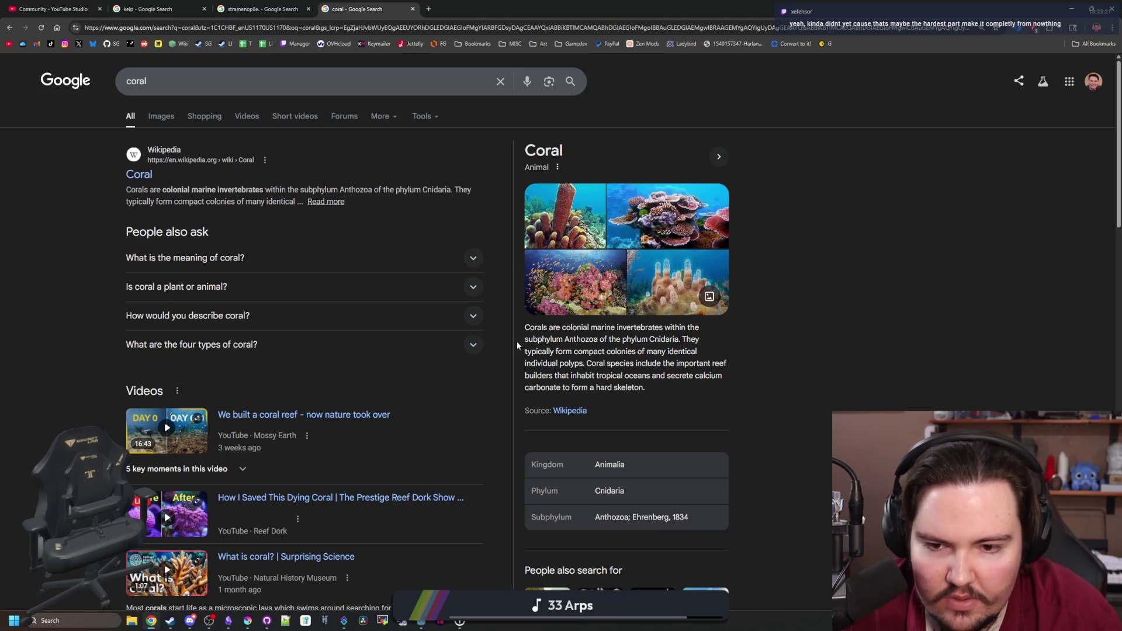
{"action": "left_click", "coordinate": [248, 268]}
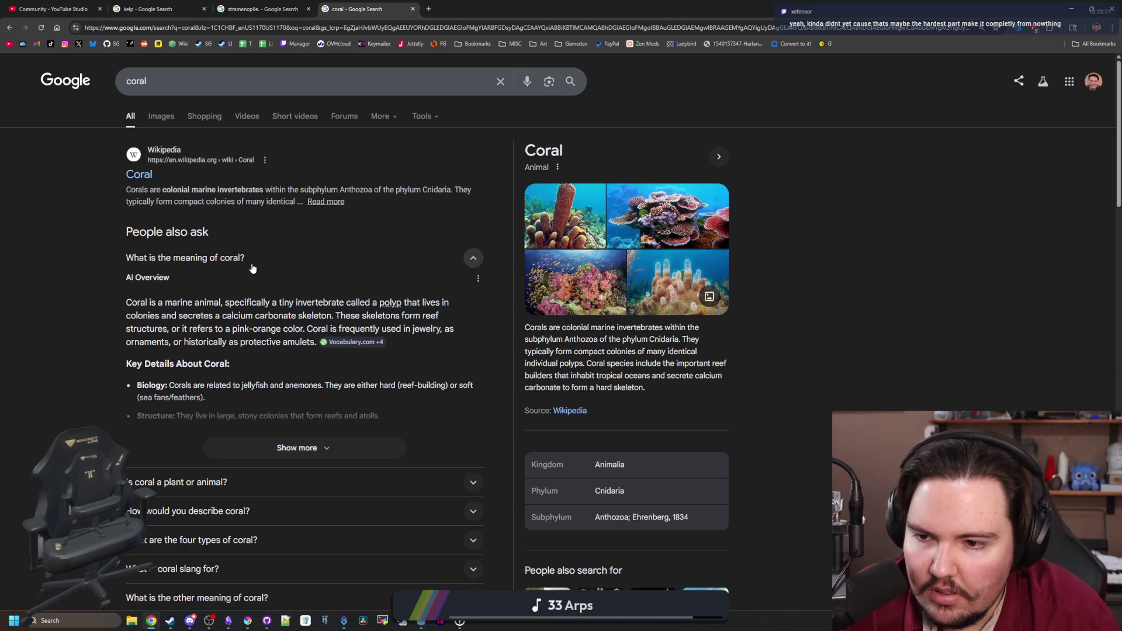
{"action": "left_click_drag", "start_coordinate": [133, 315], "coordinate": [213, 316]}
{"action": "left_click", "coordinate": [212, 316]}
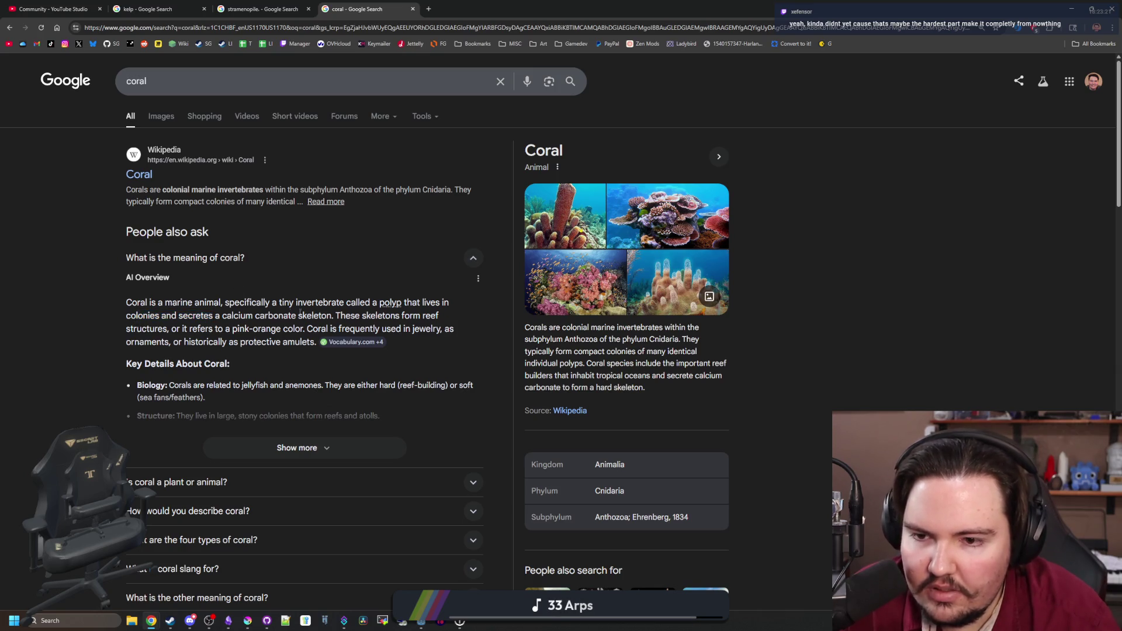
- Search 'are coral single celled' and open the Wikipedia Coral article
{"action": "triple_click", "coordinate": [180, 84]}
{"action": "type", "text": "are coral sing"}
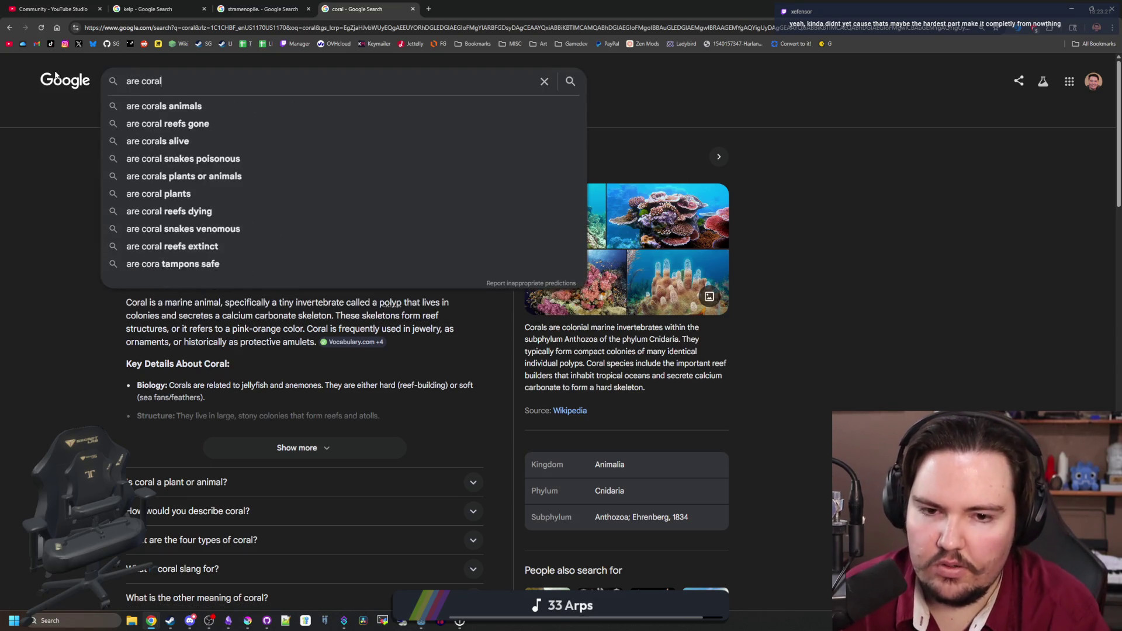
{"action": "type", "text": "le celled"}
{"action": "key", "text": "Return"}
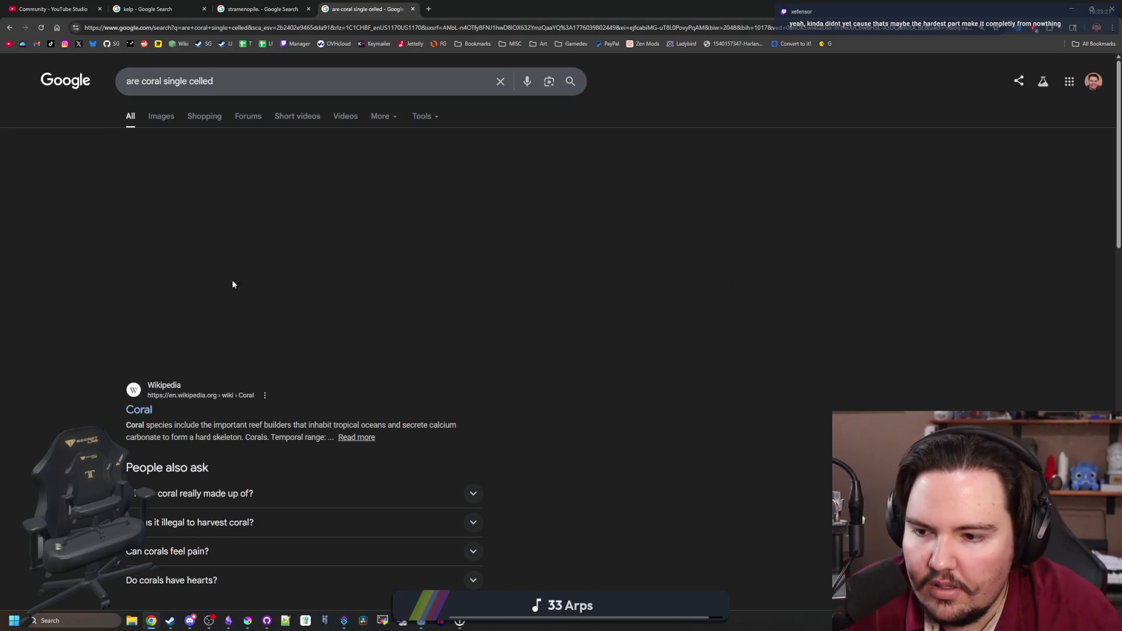
{"action": "left_click", "coordinate": [150, 410]}
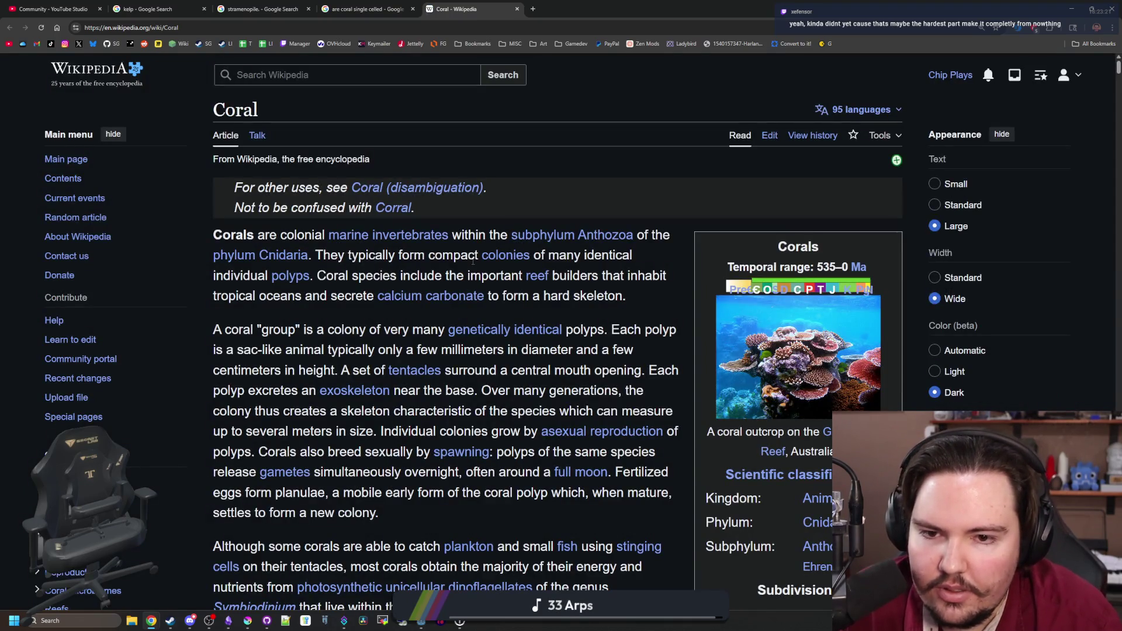
- Open Polyp (zoology) from the Coral article, view the reef photo full-size, then return to Google results
{"action": "mouse_move", "coordinate": [500, 258]}
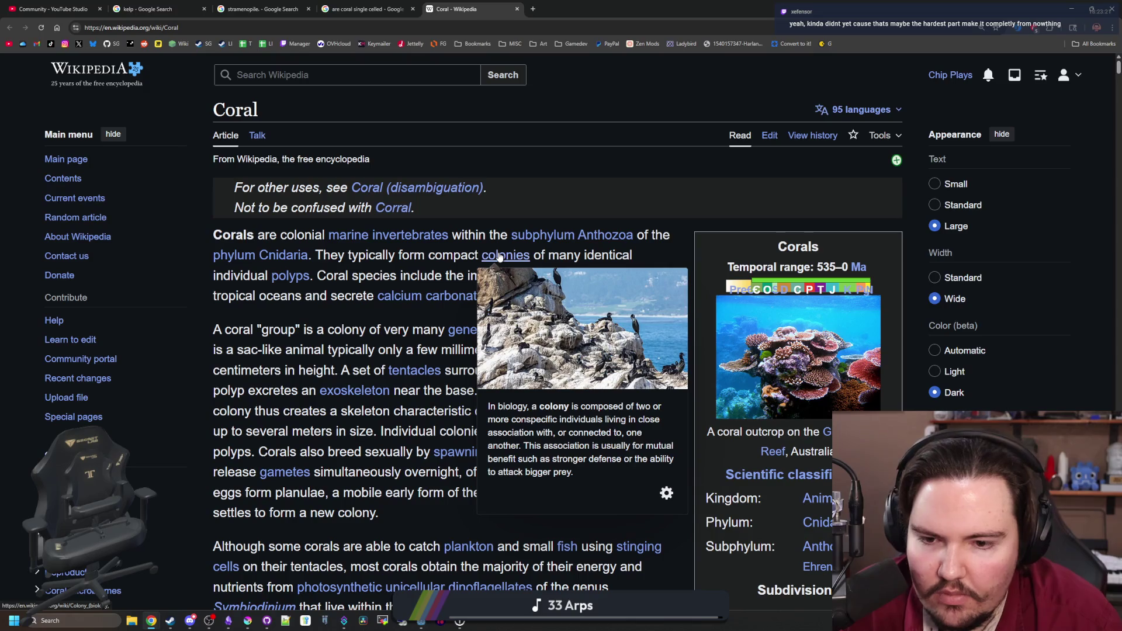
{"action": "mouse_move", "coordinate": [289, 281]}
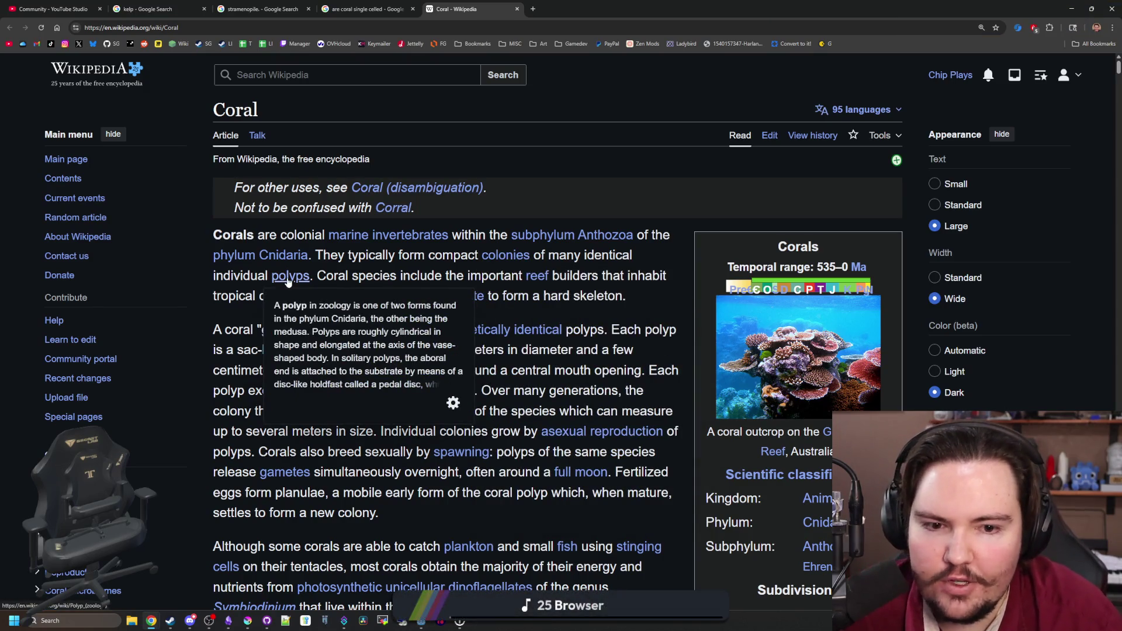
{"action": "middle_click", "coordinate": [288, 282]}
{"action": "left_click", "coordinate": [576, 9]}
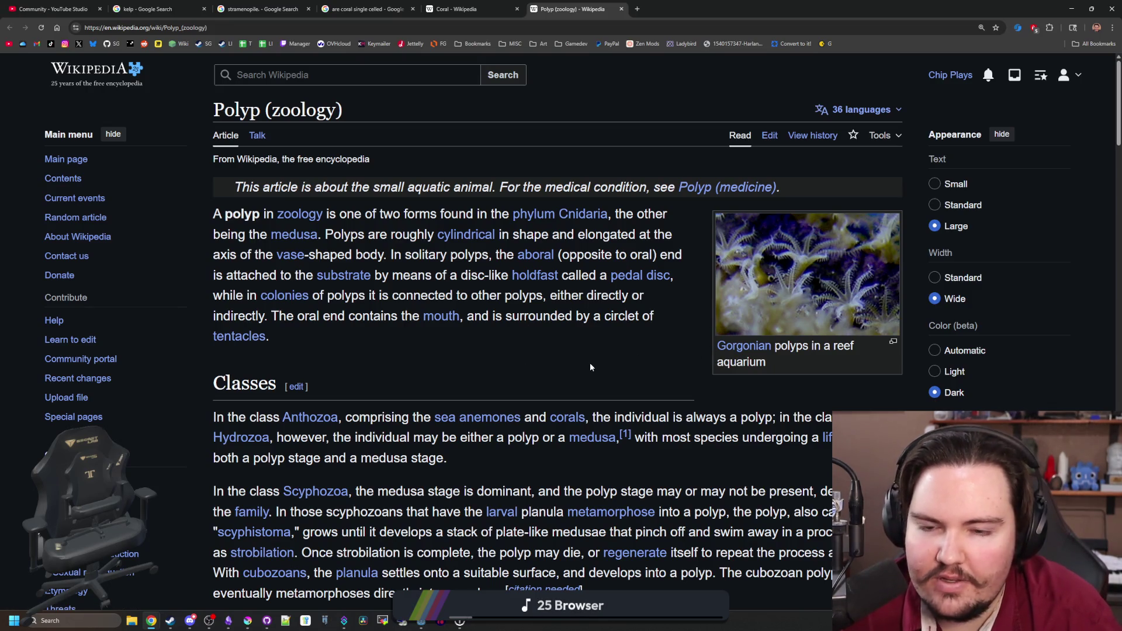
{"action": "key", "text": "ctrl+shift+Tab"}
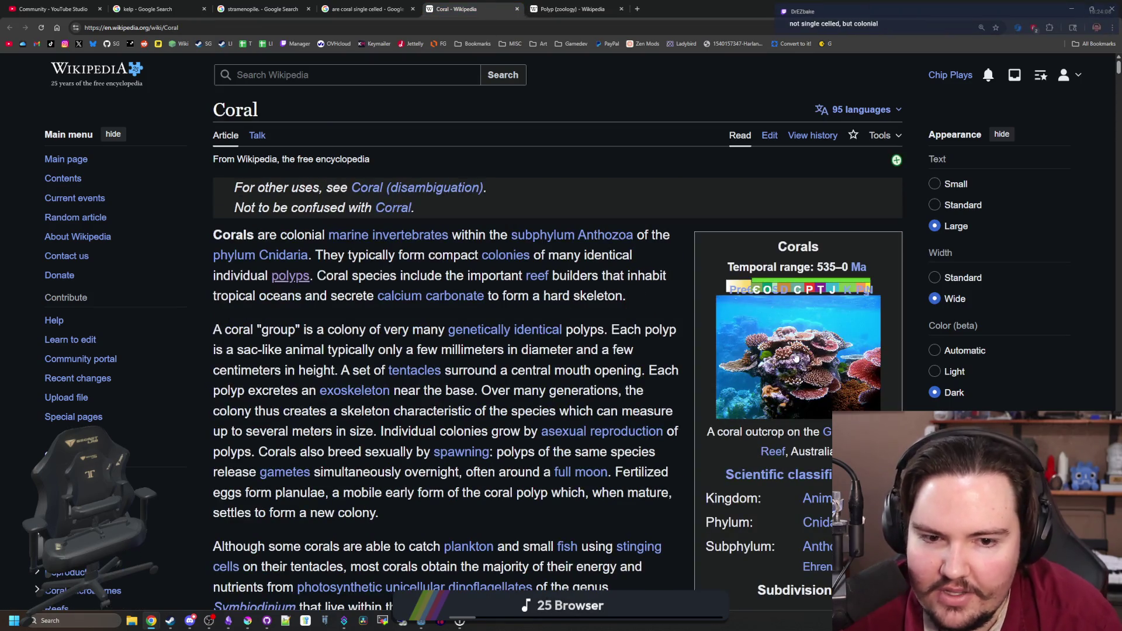
{"action": "left_click", "coordinate": [827, 361]}
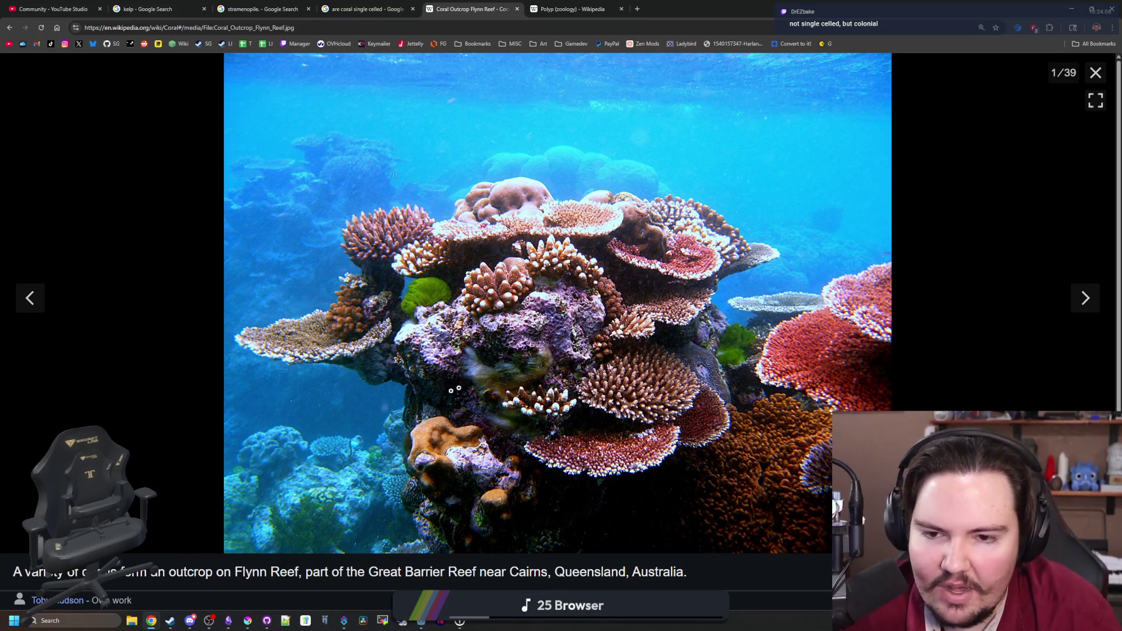
{"action": "left_click", "coordinate": [369, 5]}
{"action": "scroll", "coordinate": [387, 236], "scroll_direction": "down", "scroll_amount": 10}
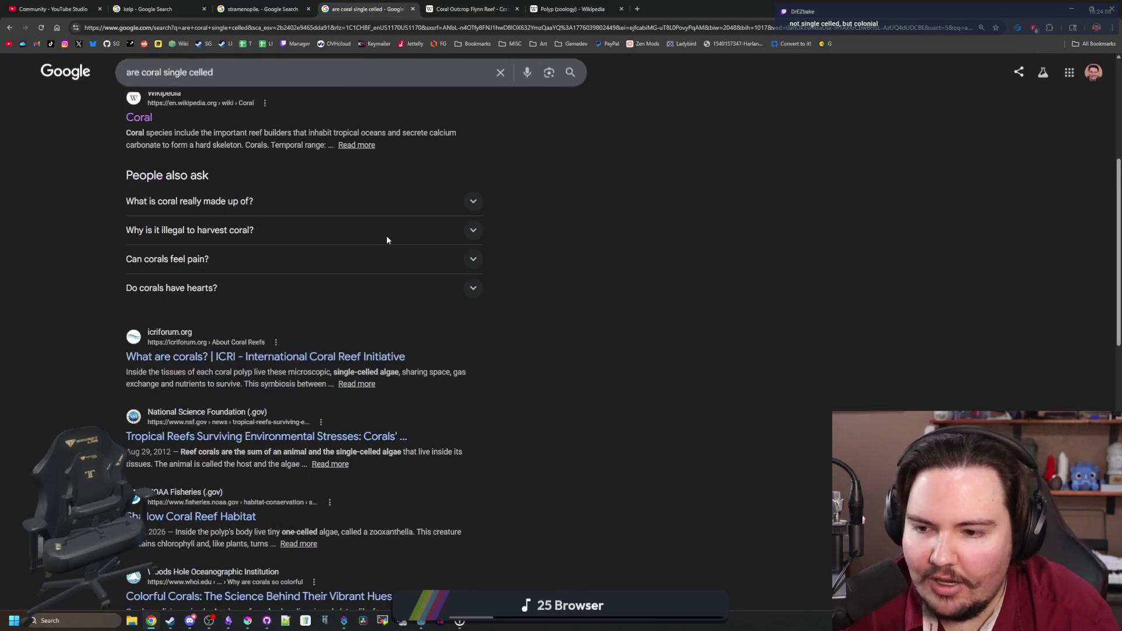
- Enlarge the seaweed photo in the stramenopile results, then switch back to the kelp results tab
{"action": "scroll", "coordinate": [387, 236], "scroll_direction": "up", "scroll_amount": 10}
{"action": "key", "text": "ctrl+shift+Tab"}
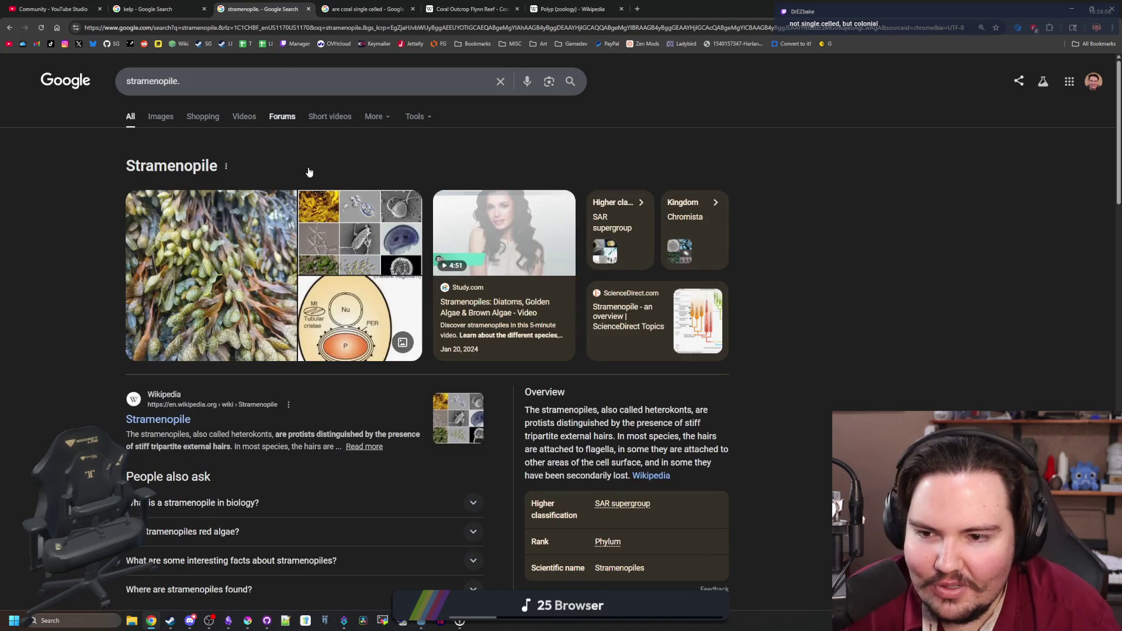
{"action": "left_click", "coordinate": [220, 257]}
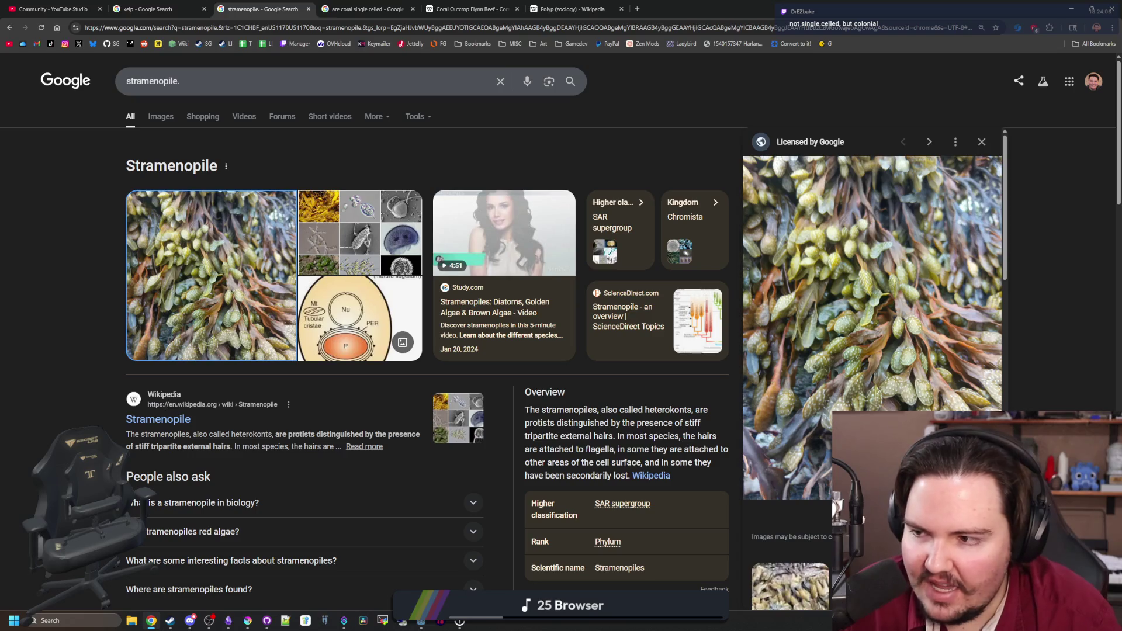
{"action": "scroll", "coordinate": [197, 444], "scroll_direction": "down", "scroll_amount": 2}
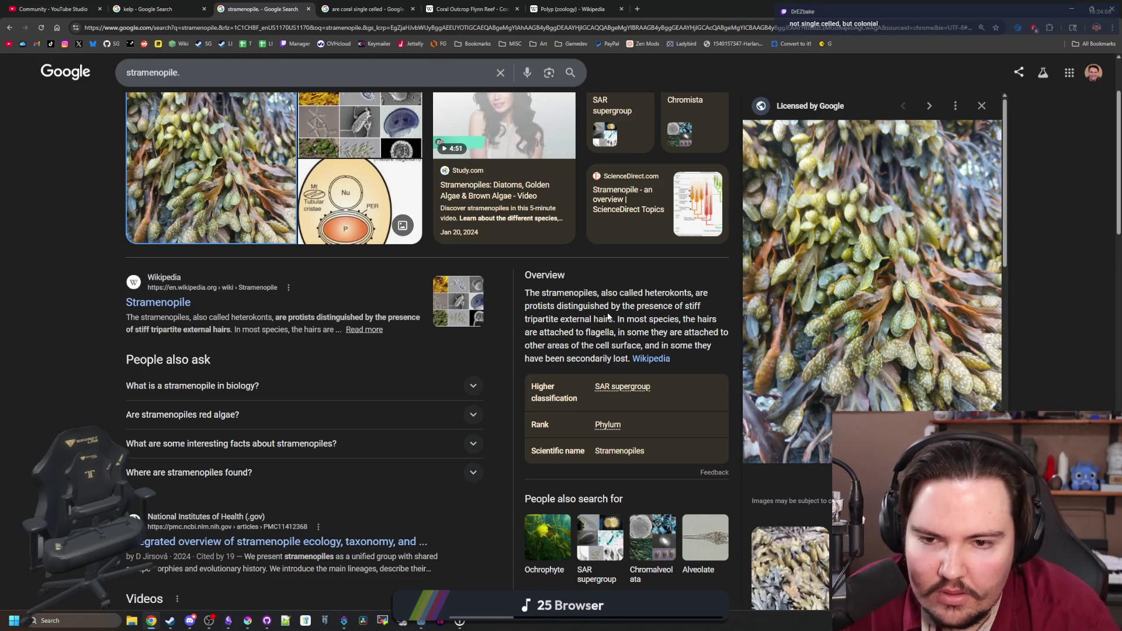
{"action": "scroll", "coordinate": [410, 293], "scroll_direction": "up", "scroll_amount": 2}
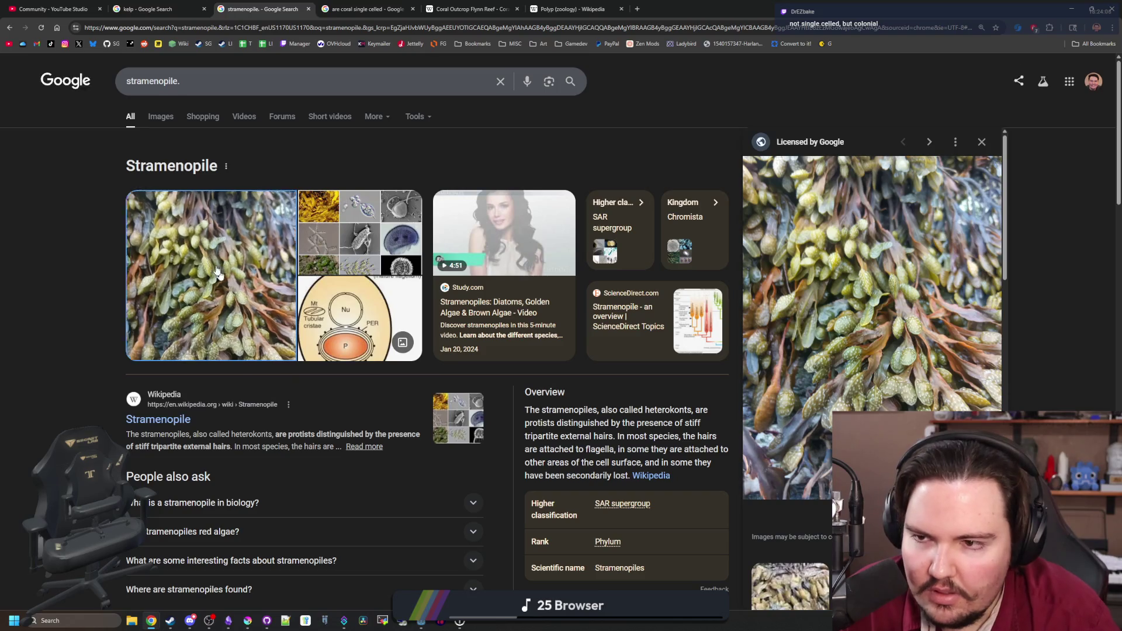
{"action": "key", "text": "ctrl+shift+Tab"}
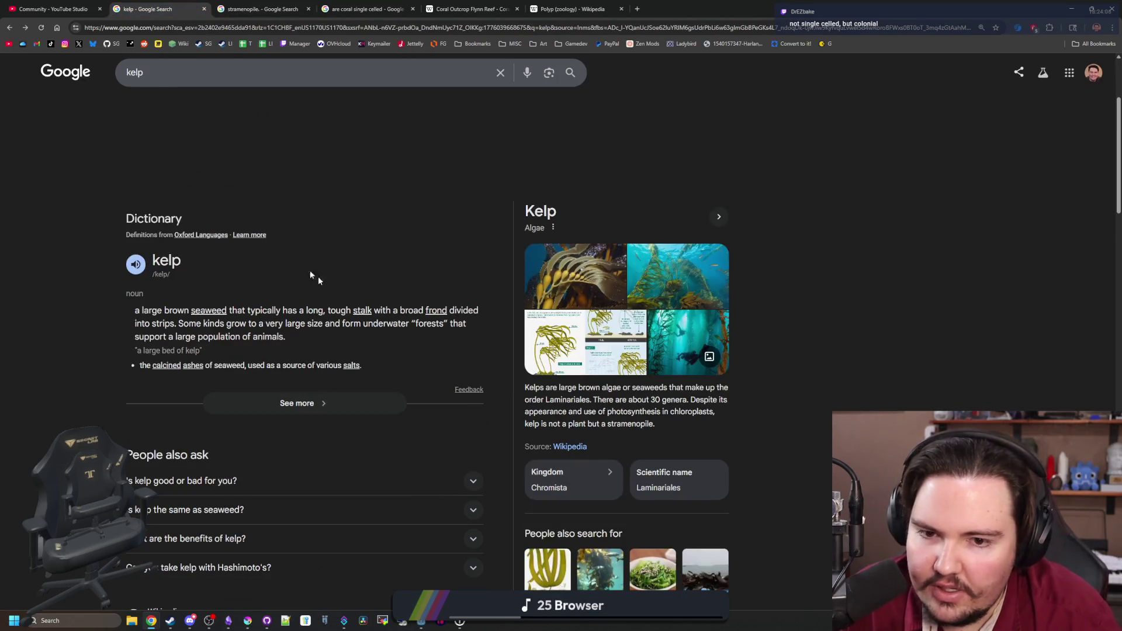
{"action": "scroll", "coordinate": [296, 261], "scroll_direction": "up", "scroll_amount": 4}
- Show Google's image results for kelp, then switch away from the browser
{"action": "left_click", "coordinate": [161, 117]}
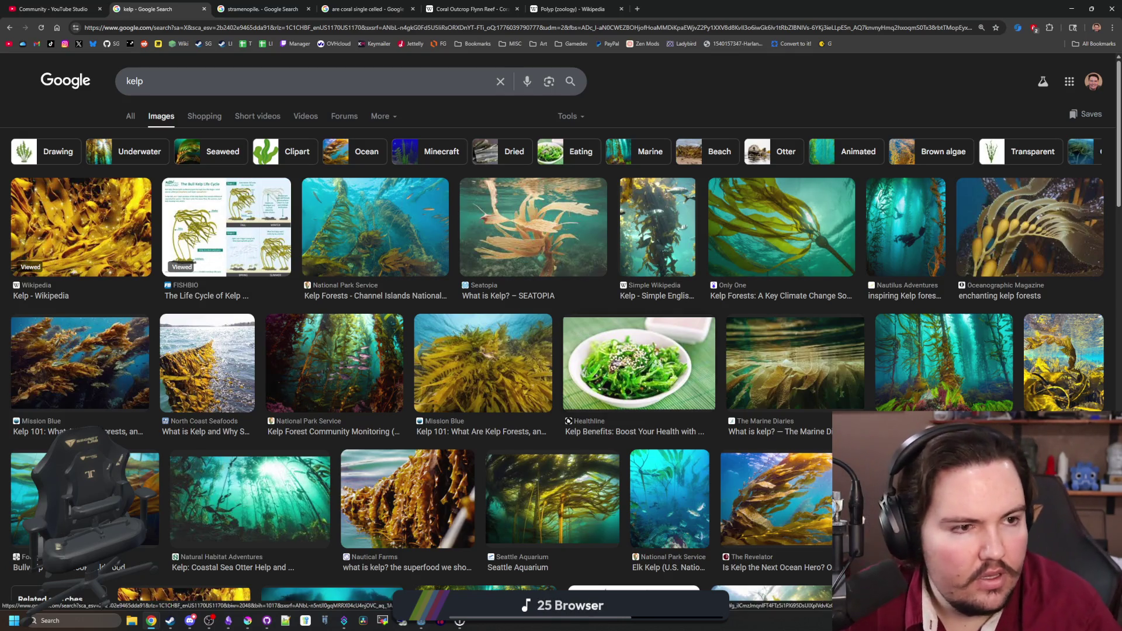
{"action": "key", "text": "alt+Tab"}
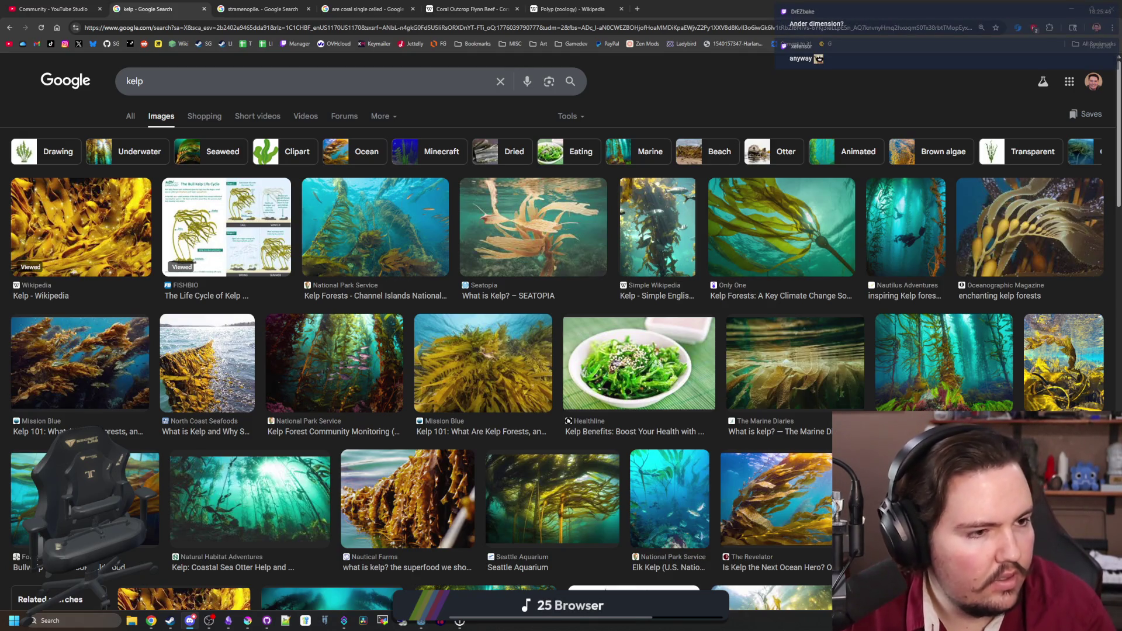
{"action": "key", "text": "alt+Tab"}
{"action": "key", "text": "alt+Tab"}
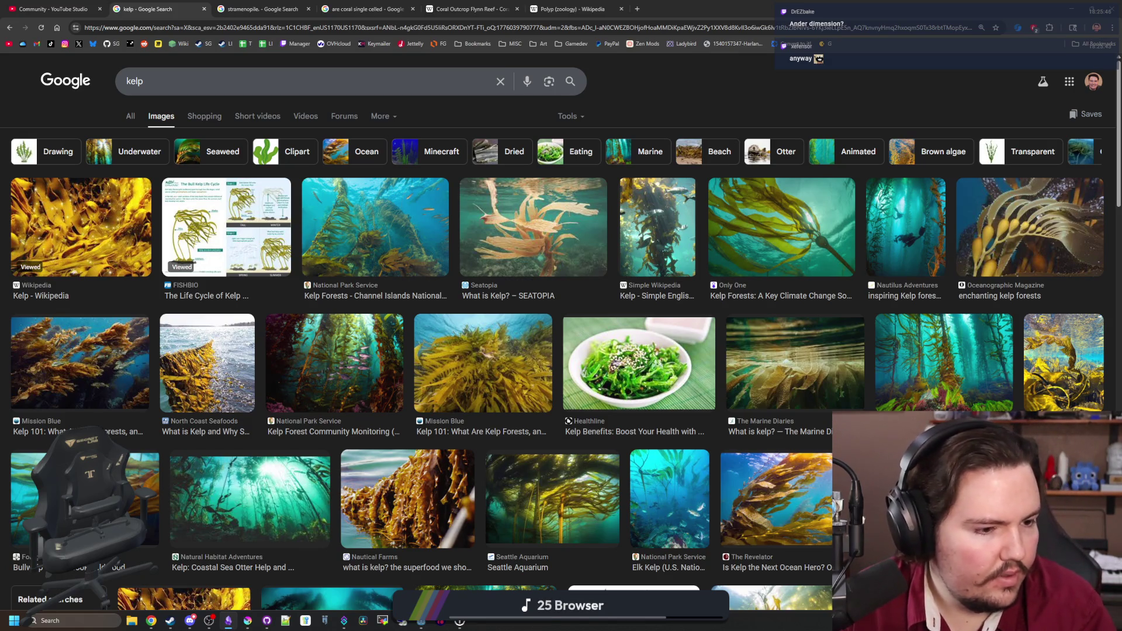
{"action": "key", "text": "alt+Tab"}
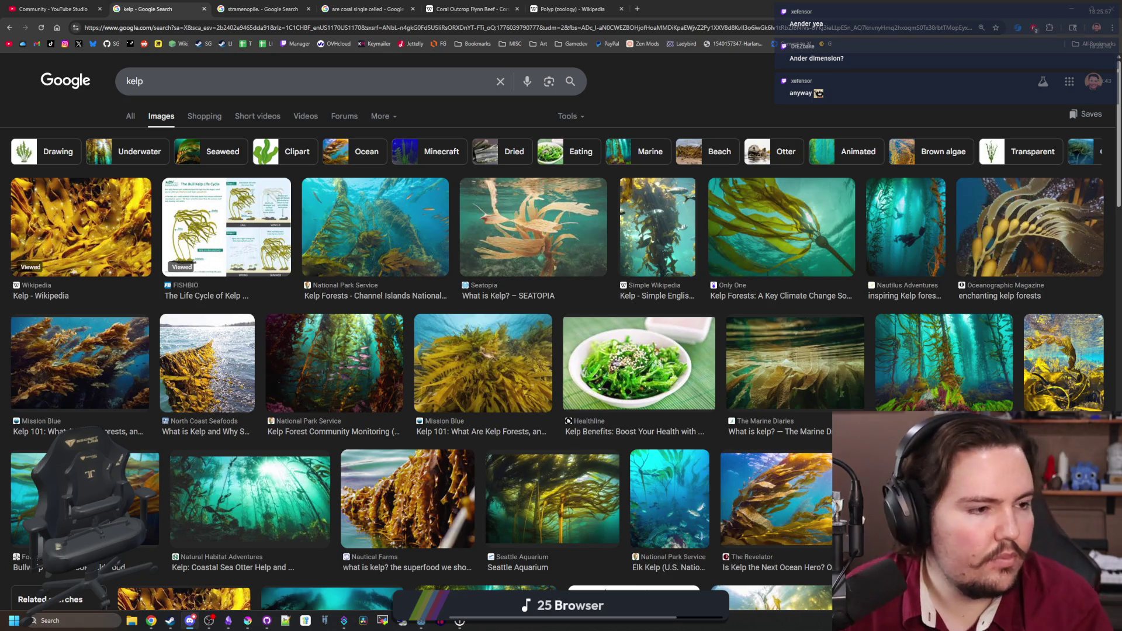
{"action": "key", "text": "alt+Tab"}
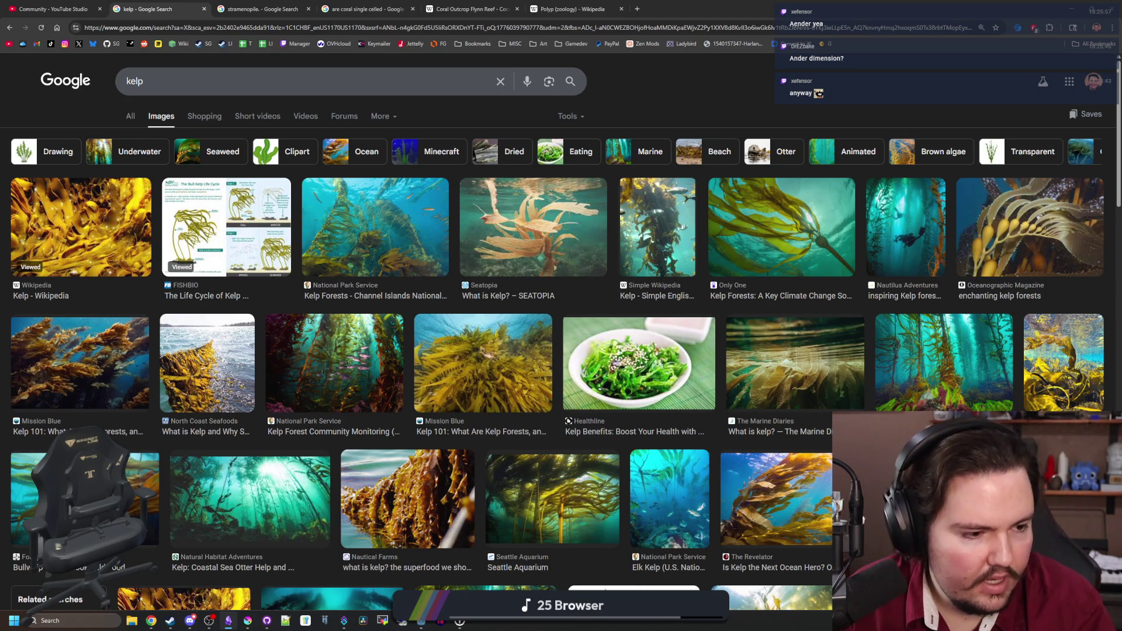
{"action": "key", "text": "alt+Tab"}
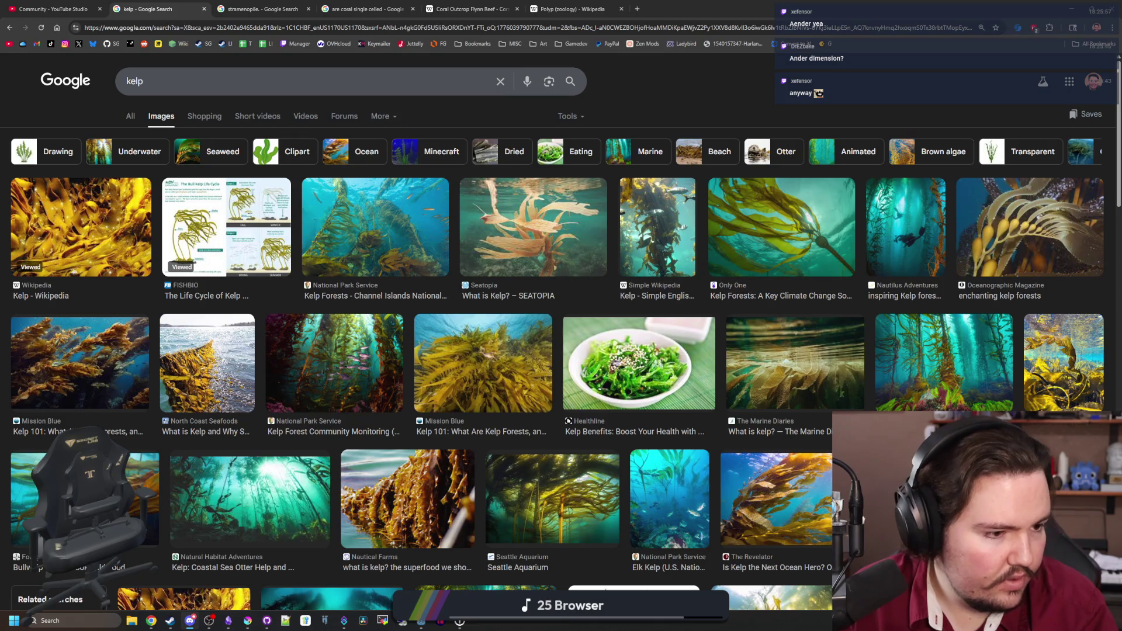
{"action": "key", "text": "alt+Tab"}
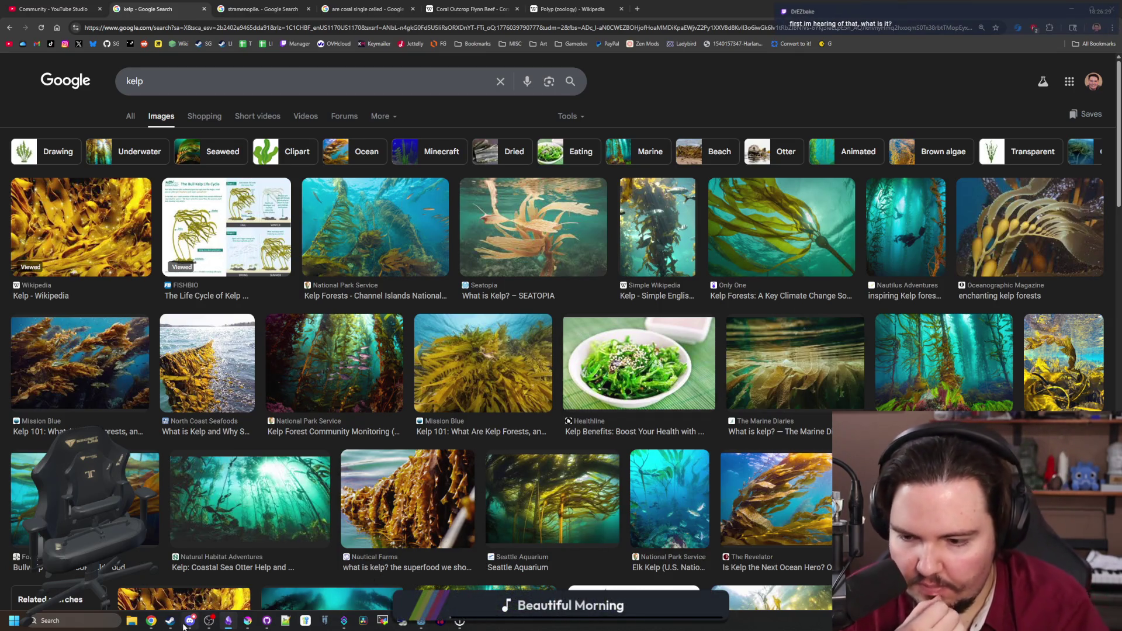
{"action": "mouse_move", "coordinate": [190, 620]}
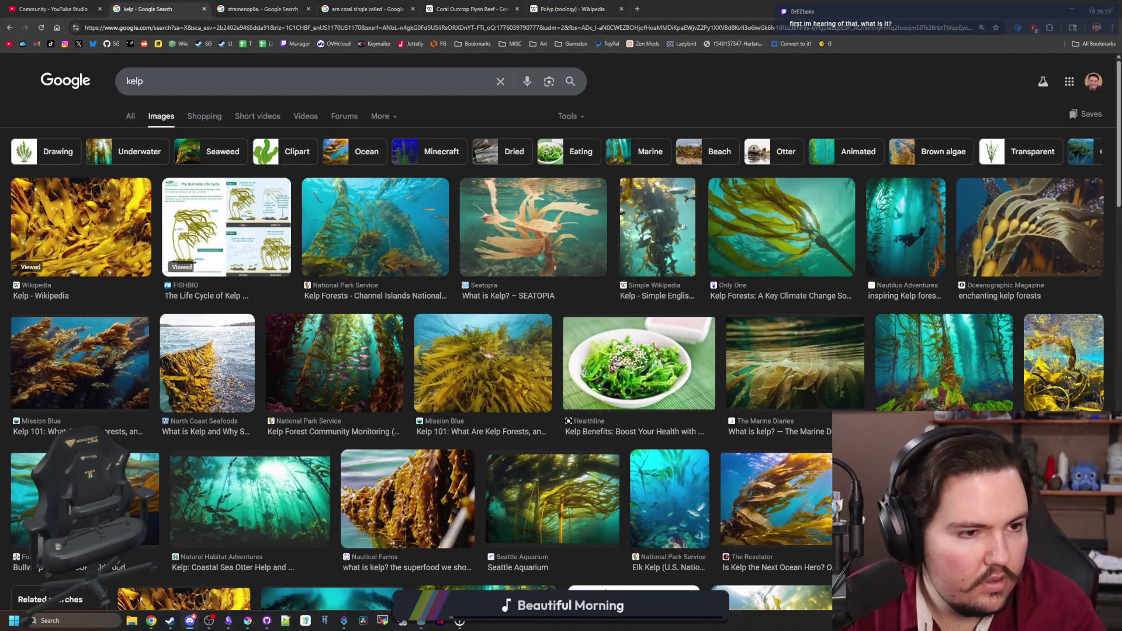
- Assign the Li-Translator role to the newly joined member from #new-peeps in Discord
{"action": "left_click", "coordinate": [190, 620]}
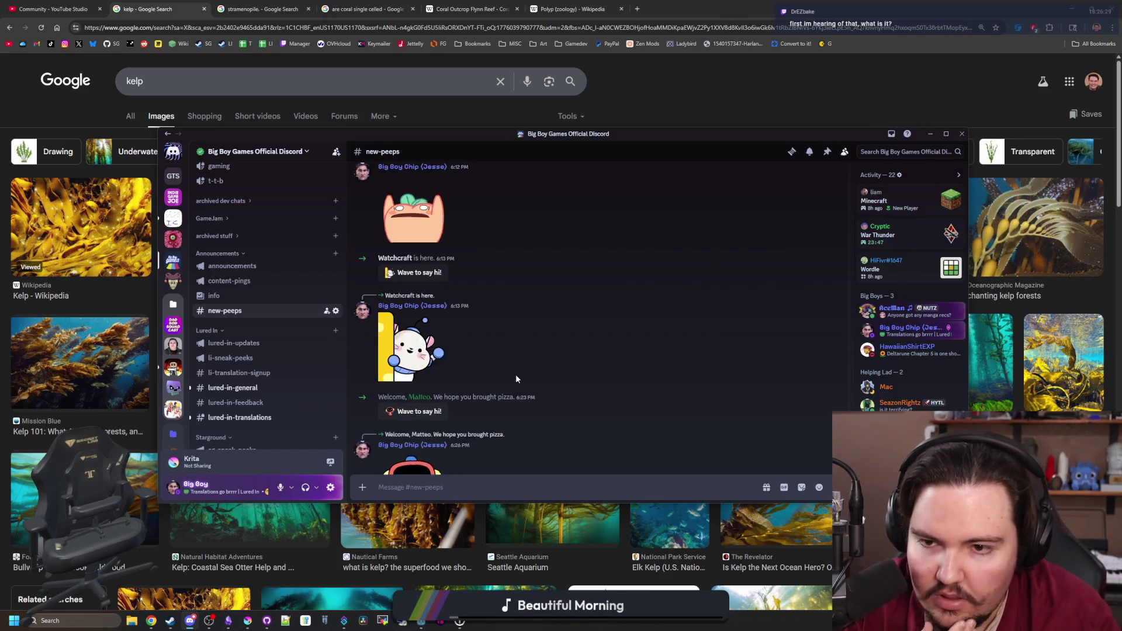
{"action": "left_click", "coordinate": [394, 258]}
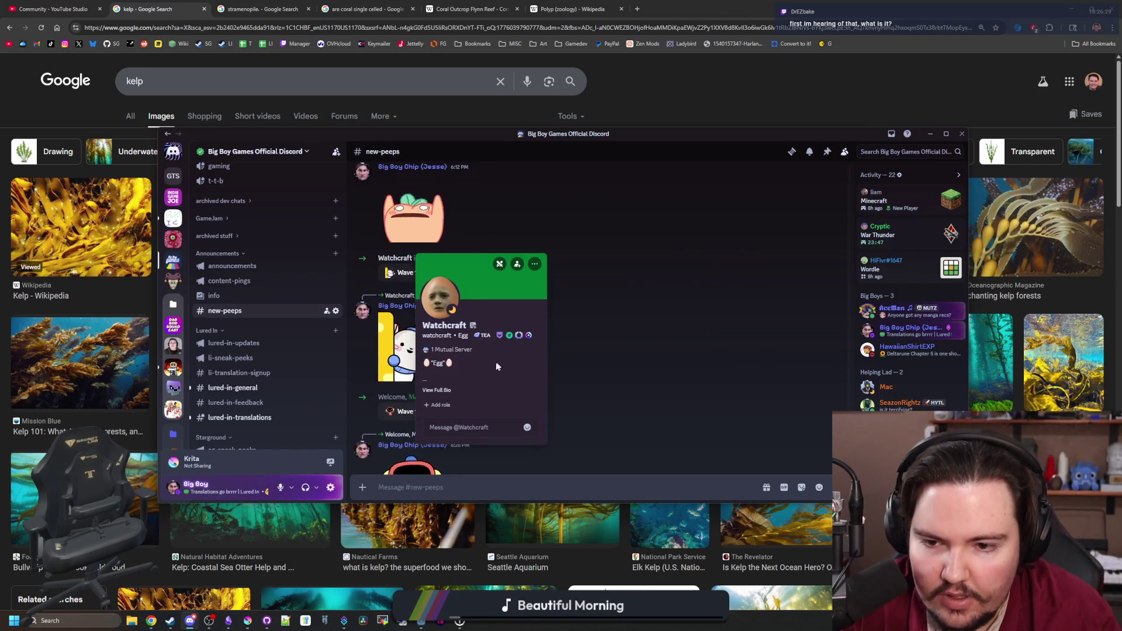
{"action": "left_click", "coordinate": [439, 405]}
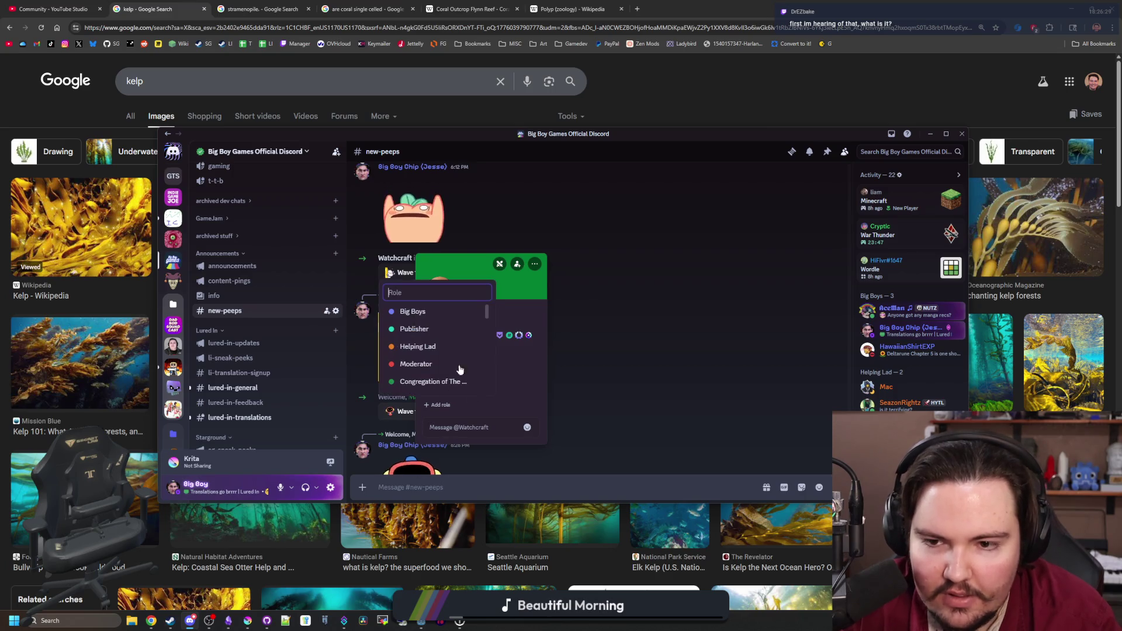
{"action": "scroll", "coordinate": [428, 376], "scroll_direction": "down", "scroll_amount": 2}
{"action": "scroll", "coordinate": [428, 376], "scroll_direction": "up", "scroll_amount": 2}
{"action": "left_click", "coordinate": [421, 381]}
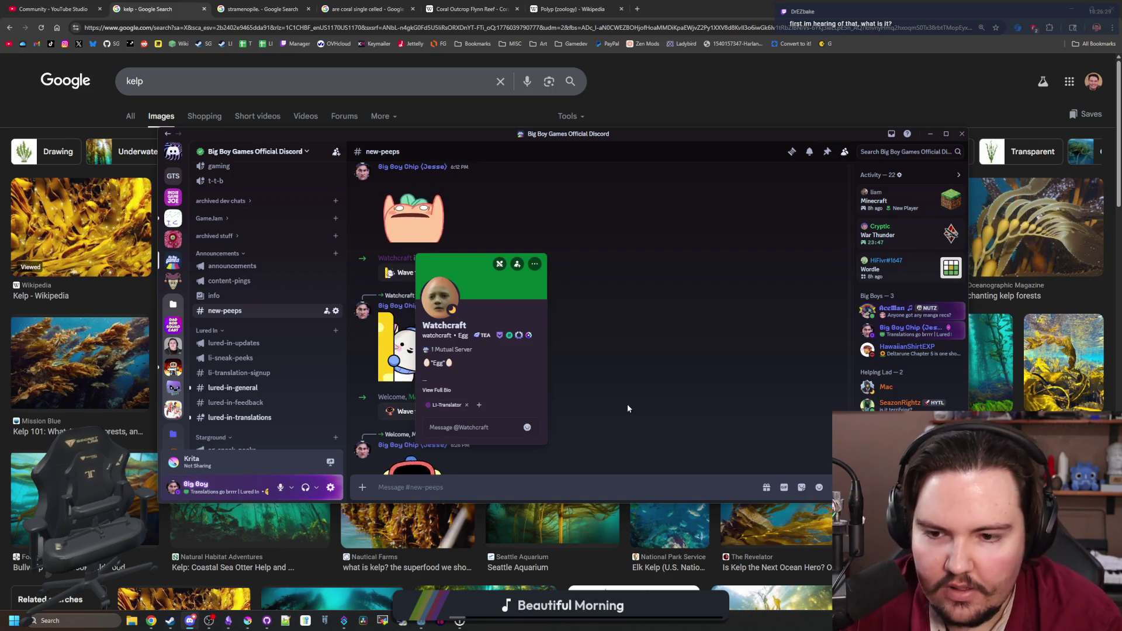
{"action": "key", "text": "Escape"}
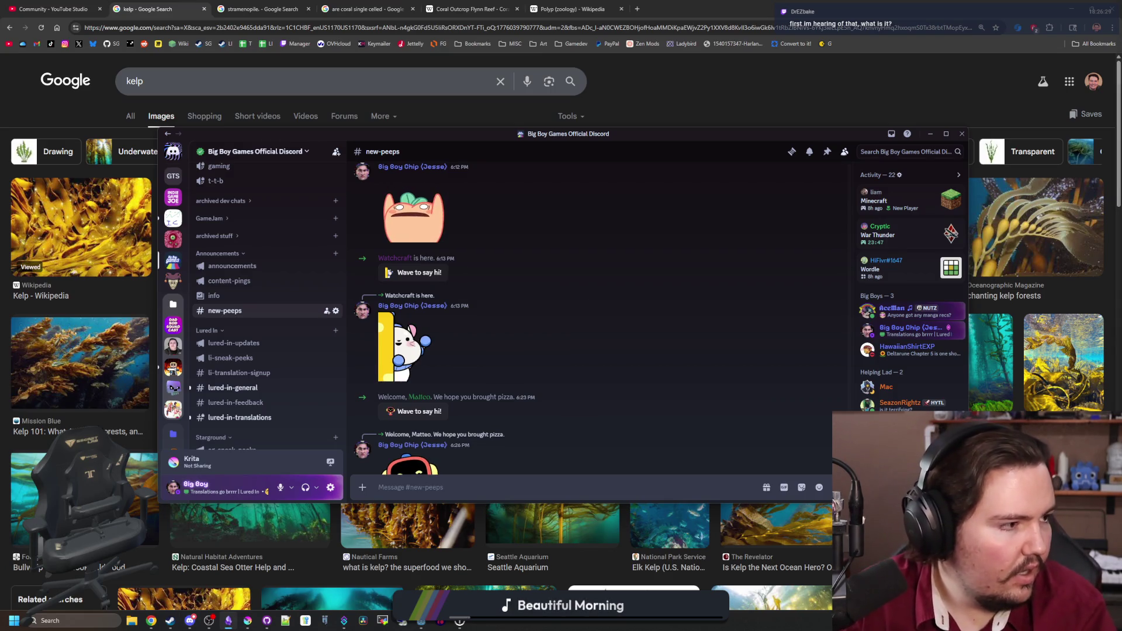
{"action": "key", "text": "alt+Tab"}
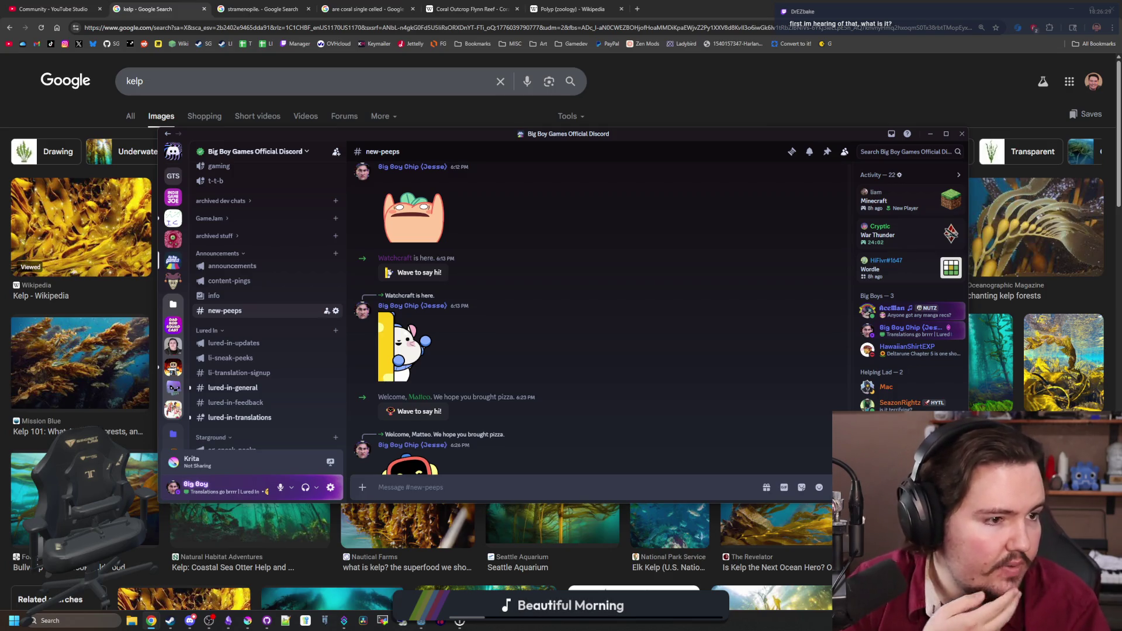
{"action": "key", "text": "super+d"}
{"action": "key", "text": "super+d"}
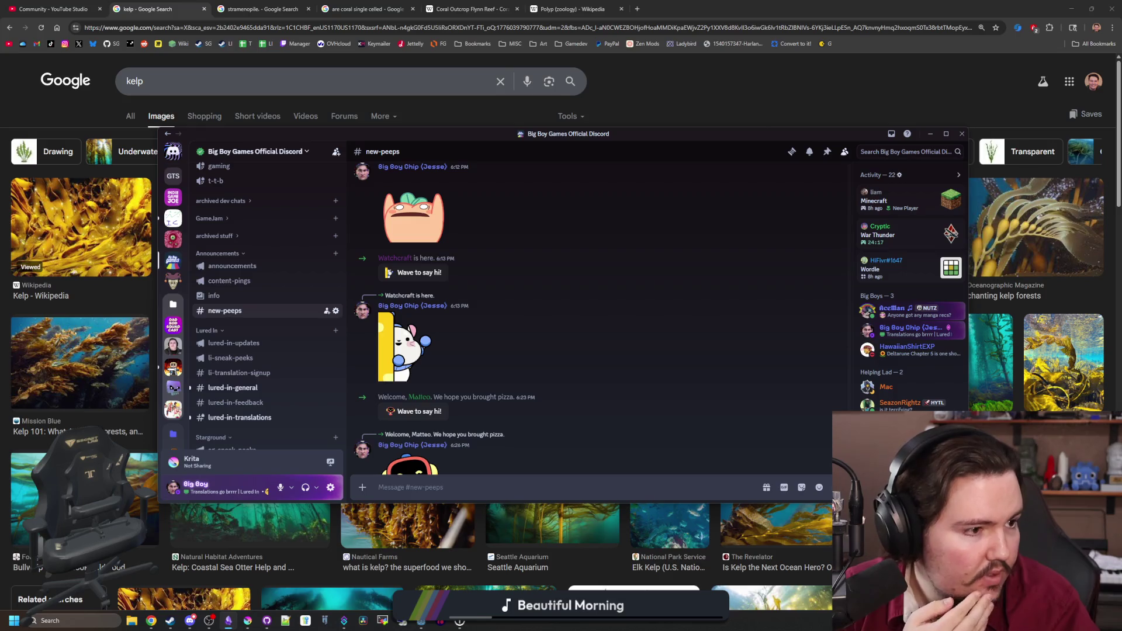
{"action": "key", "text": "alt+Tab"}
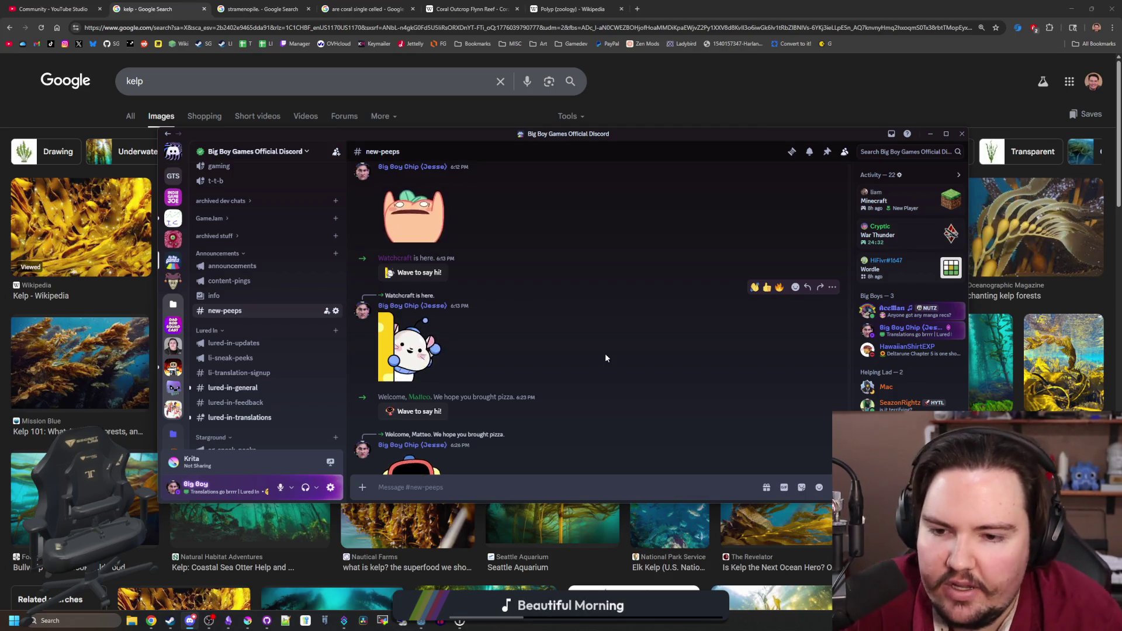
{"action": "scroll", "coordinate": [444, 363], "scroll_direction": "down", "scroll_amount": 2}
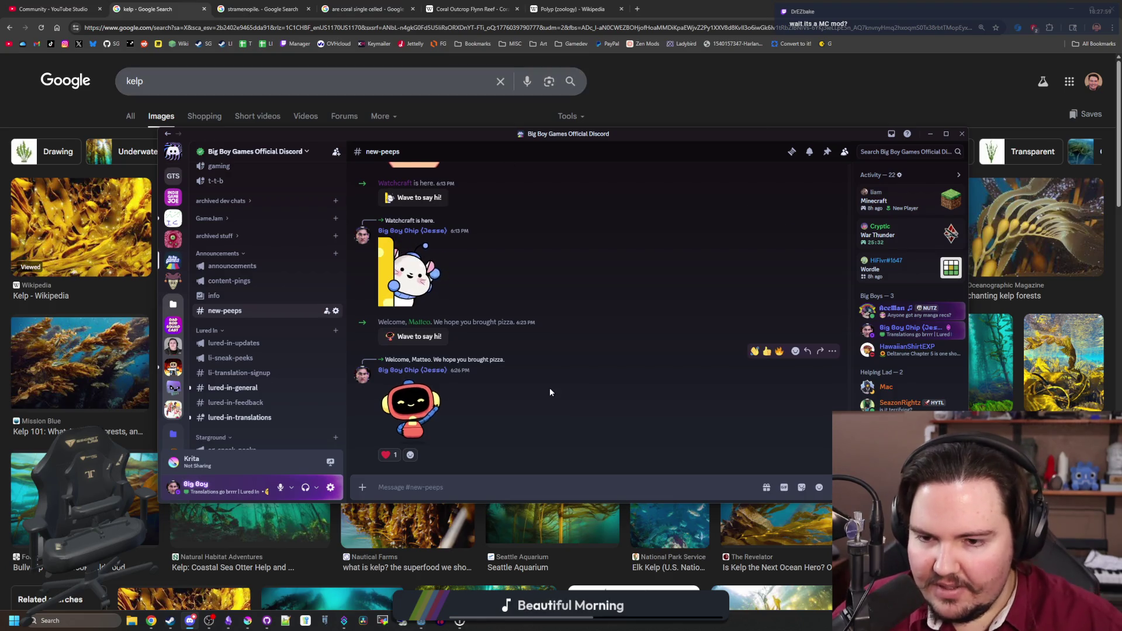
- In #lured-in-translations, reply about Goldfish to the snack-line question and react to the goldfish message
{"action": "left_click", "coordinate": [266, 418]}
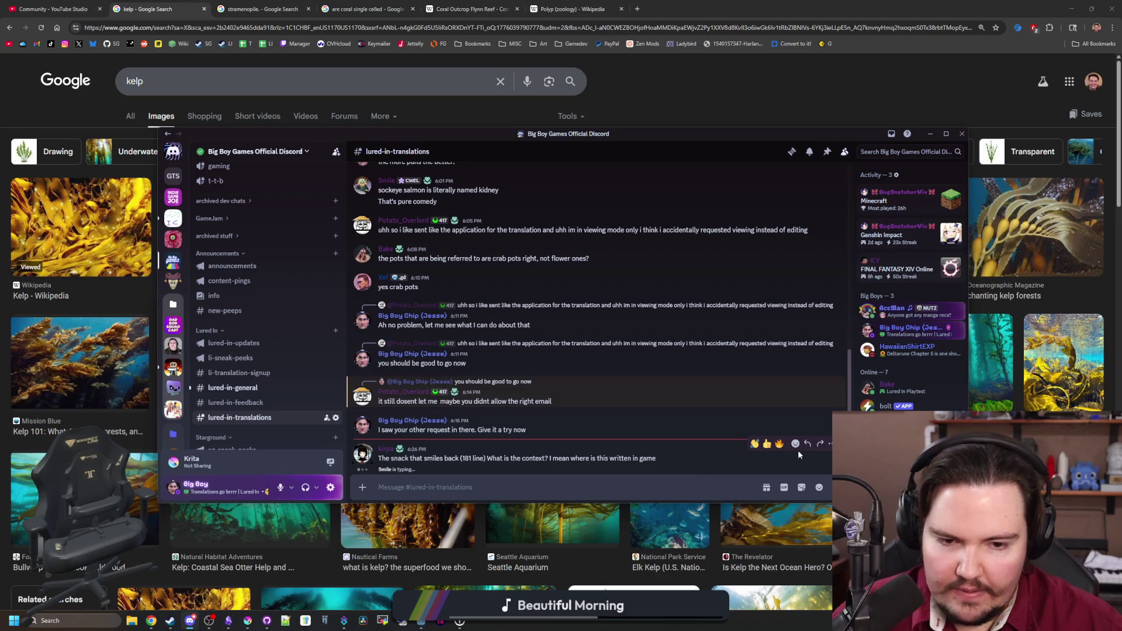
{"action": "left_click", "coordinate": [808, 446]}
{"action": "type", "text": "Its the description"}
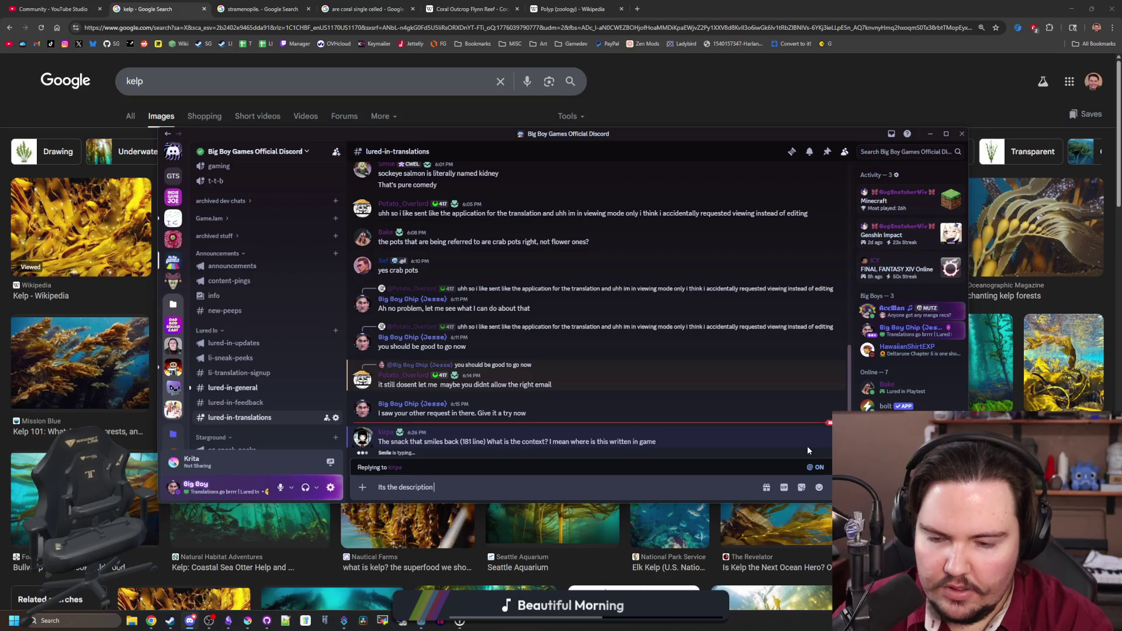
{"action": "type", "text": "for Golfis"}
{"action": "key", "text": "BackSpace"}
{"action": "key", "text": "BackSpace"}
{"action": "key", "text": "BackSpace"}
{"action": "type", "text": "dfish"}
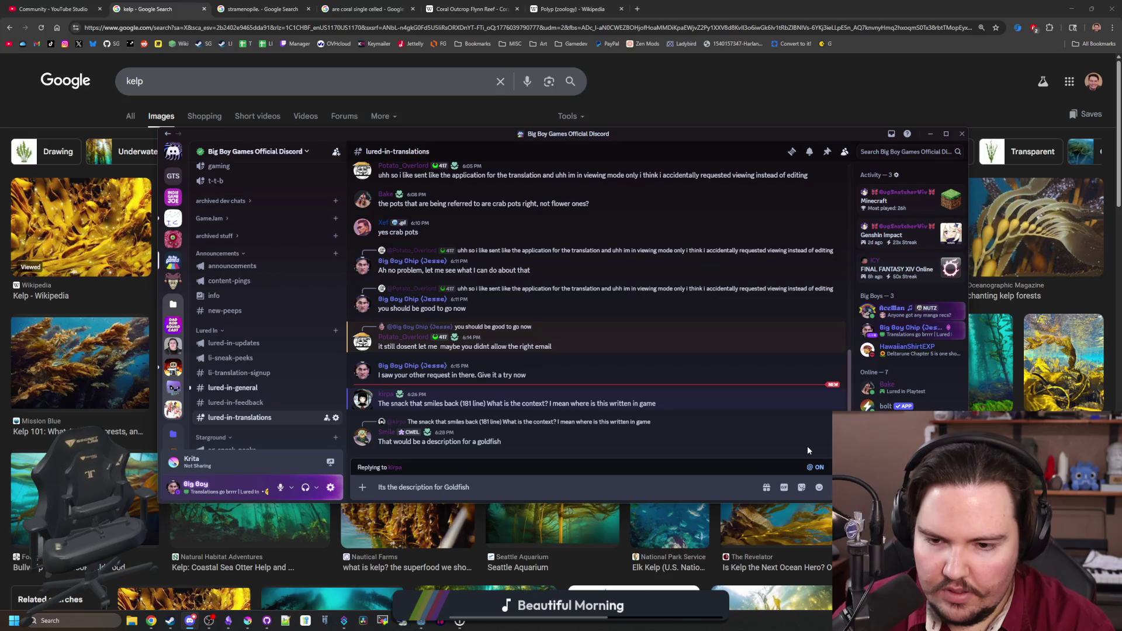
{"action": "key", "text": "Return"}
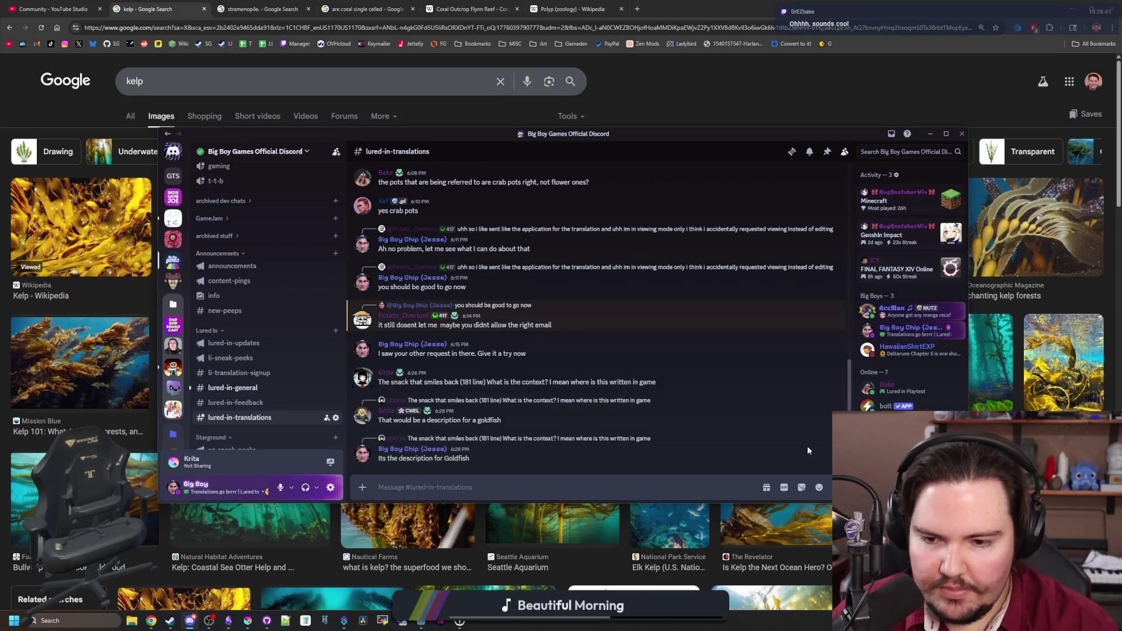
{"action": "mouse_move", "coordinate": [814, 391]}
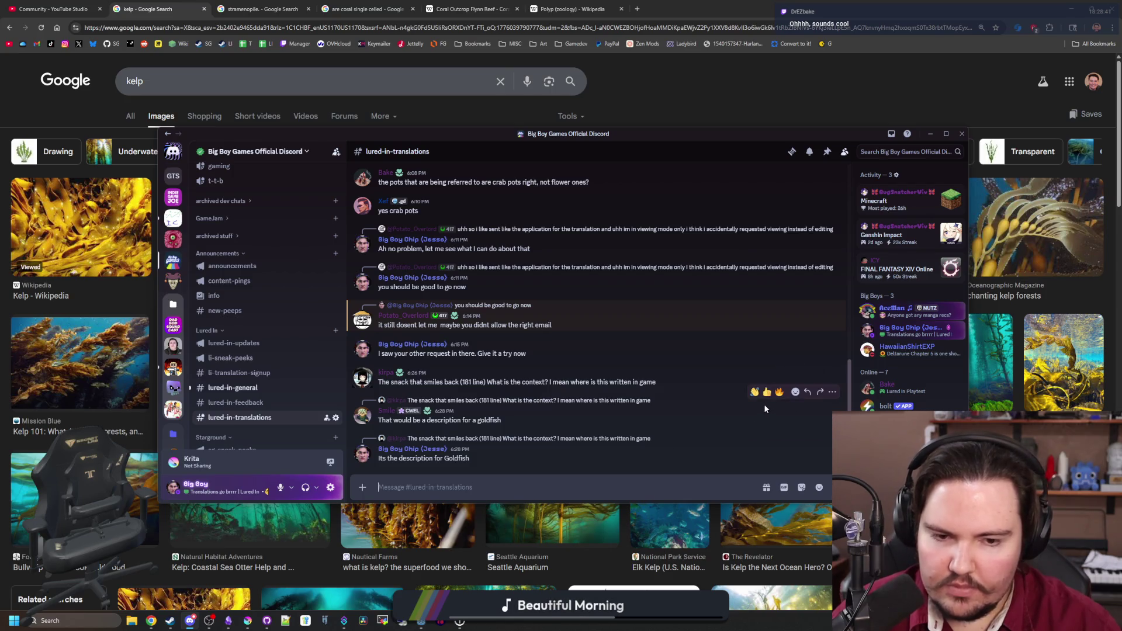
{"action": "left_click", "coordinate": [798, 393]}
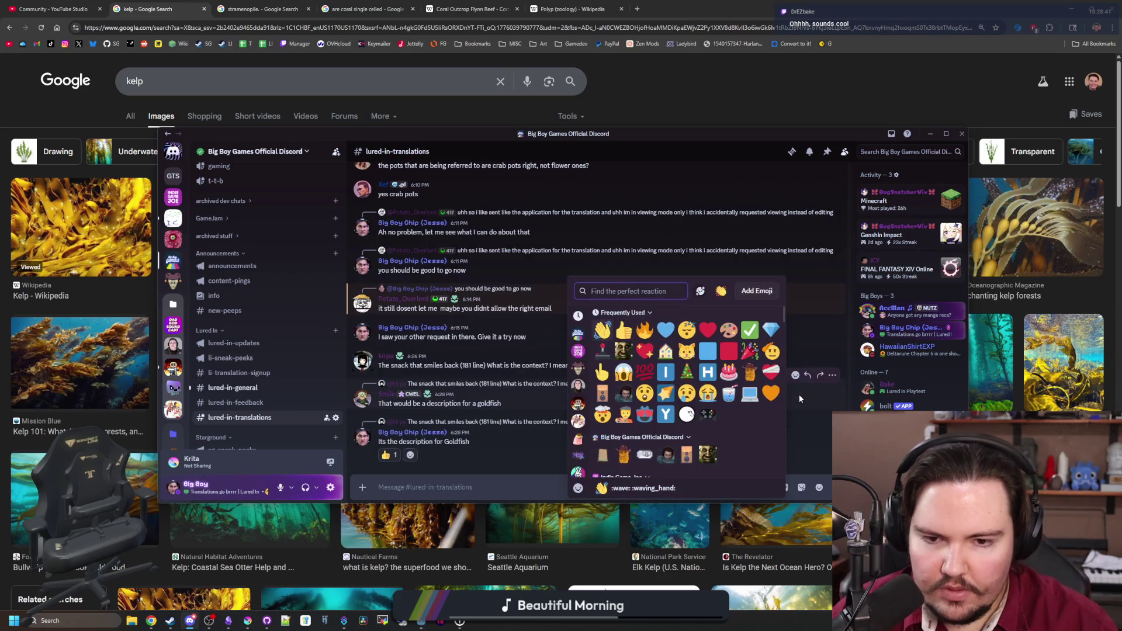
{"action": "left_click", "coordinate": [602, 370]}
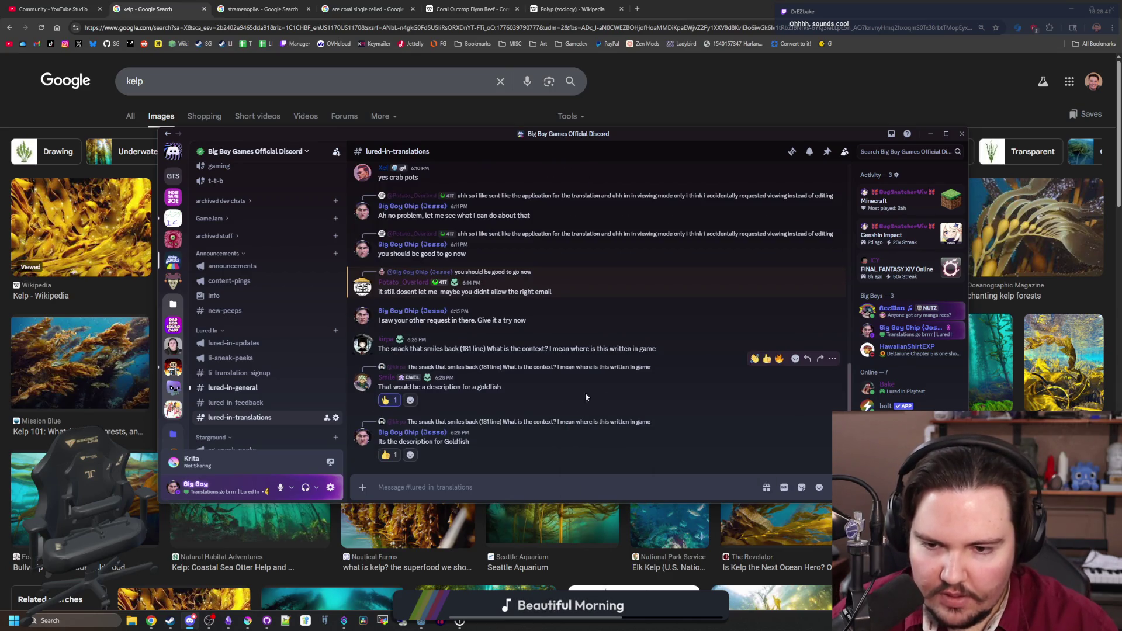
- Reply to the translator's question explaining it's the savory cheese snack called Goldfish
{"action": "left_click", "coordinate": [808, 330]}
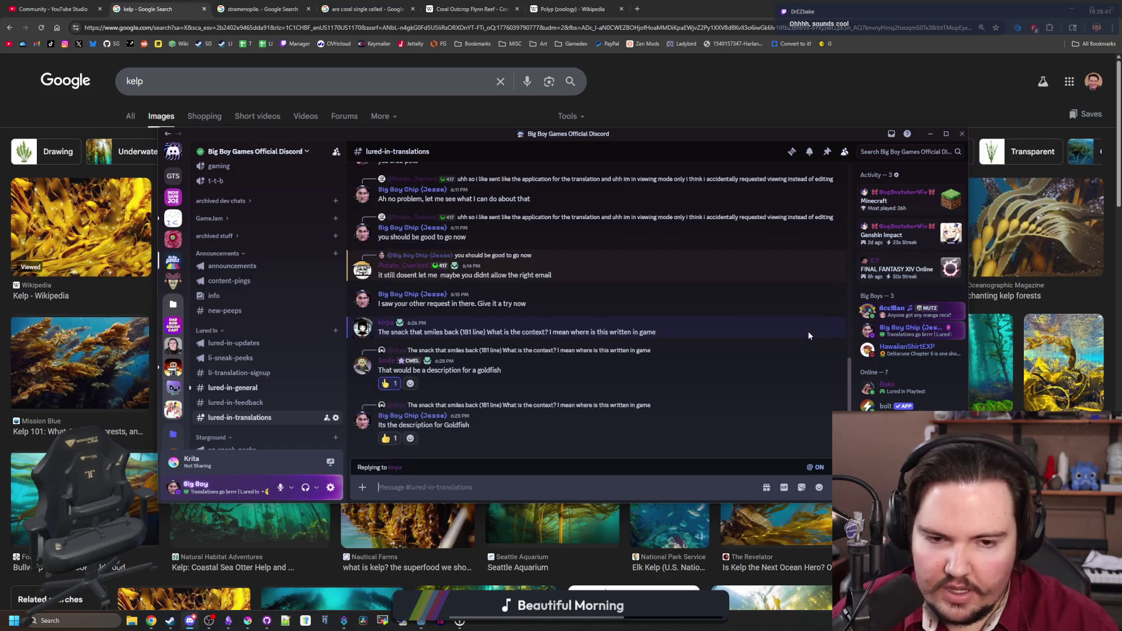
{"action": "type", "text": "If"}
{"action": "key", "text": "BackSpace"}
{"action": "key", "text": "BackSpace"}
{"action": "type", "text": "Its a reference to the snack"}
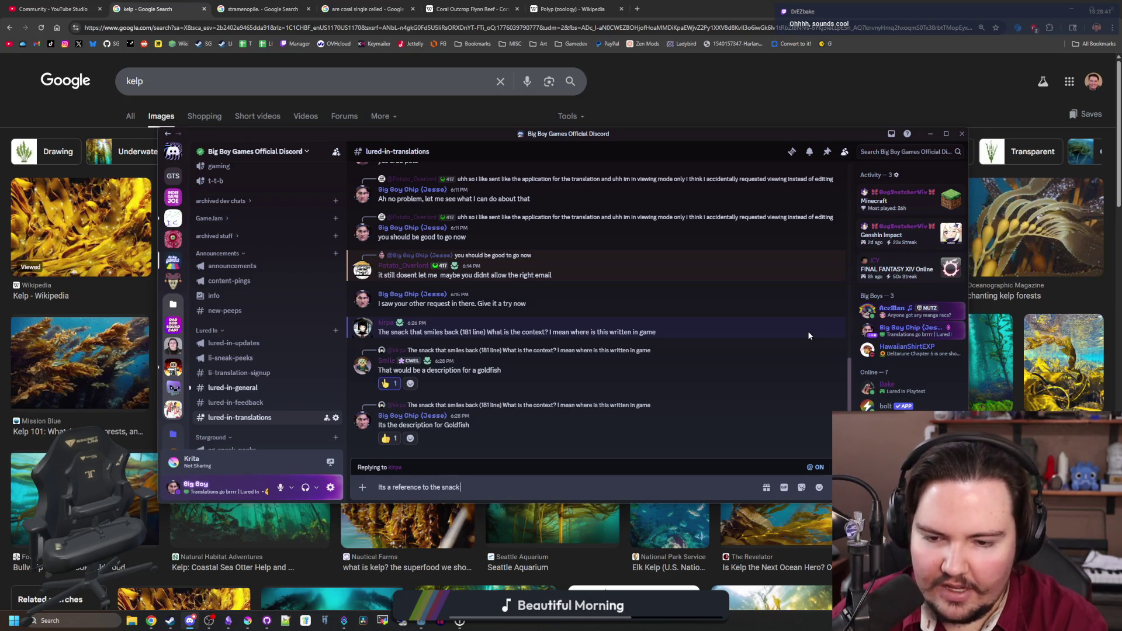
{"action": "key", "text": "BackSpace"}
{"action": "key", "text": "BackSpace"}
{"action": "key", "text": "BackSpace"}
{"action": "type", "text": "savory cheese snack cal"}
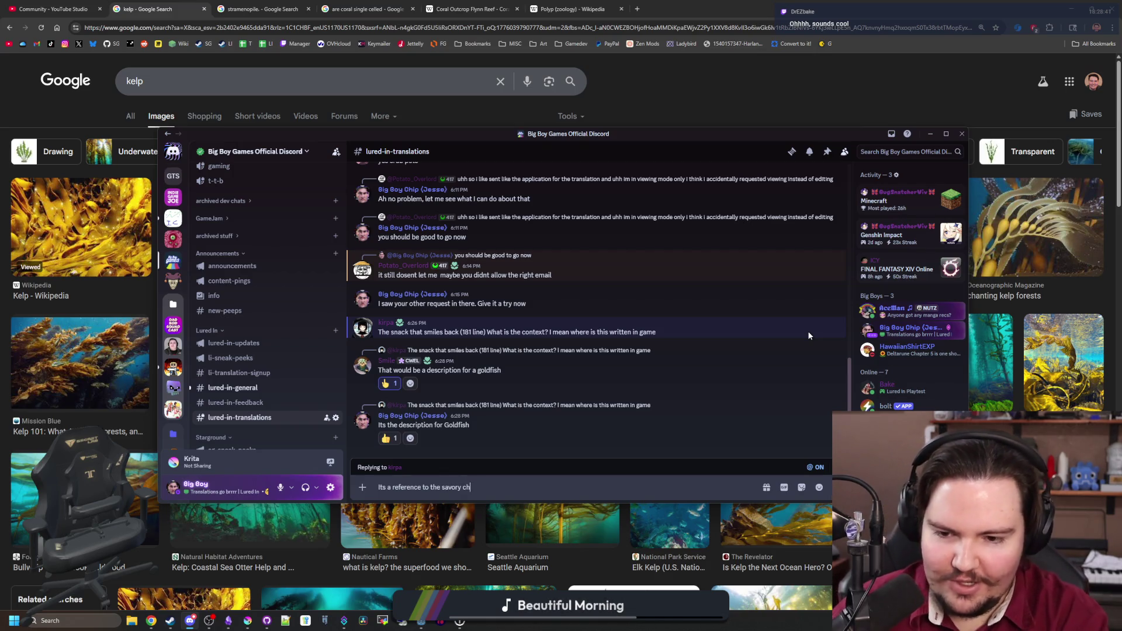
{"action": "type", "text": "led \"Goldfish\", so "}
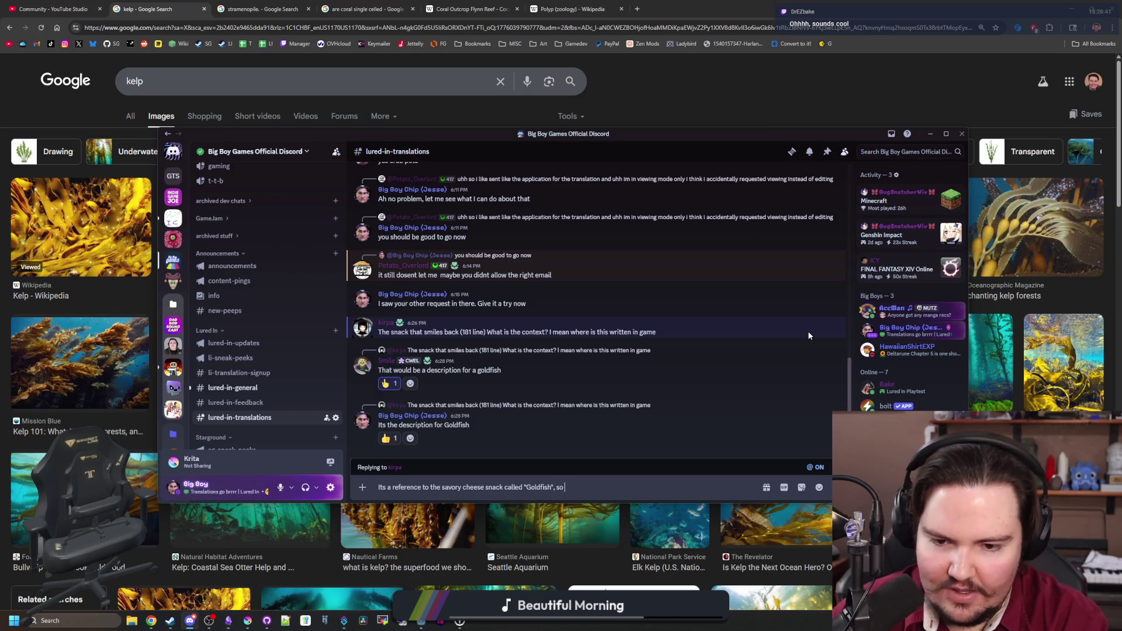
{"action": "type", "text": "feel free to modify if it doesn"}
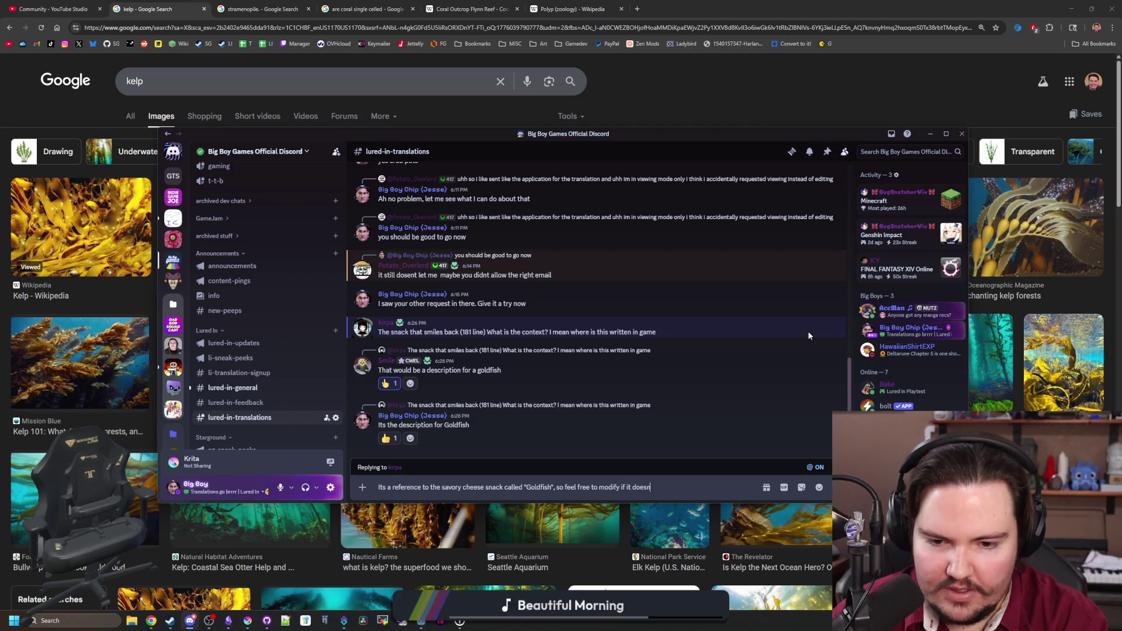
{"action": "type", "text": "sense"}
{"action": "key", "text": "Return"}
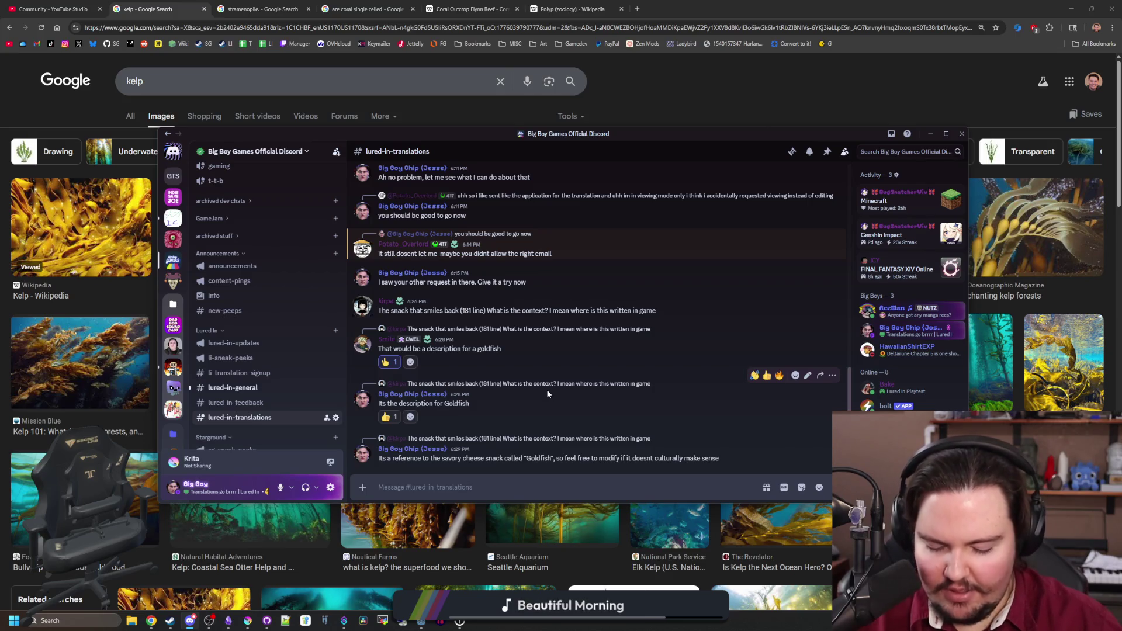
{"action": "left_click", "coordinate": [244, 396]}
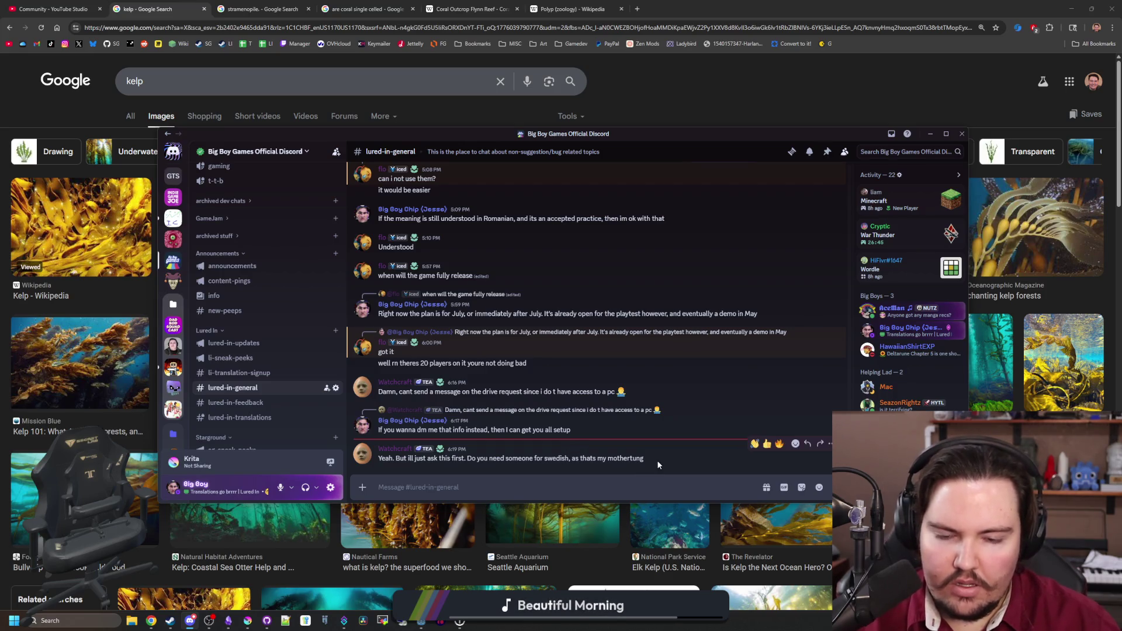
- Reply to the Swedish offer: Swedish is filled, more will be added in the future, help appreciated
{"action": "left_click", "coordinate": [807, 445]}
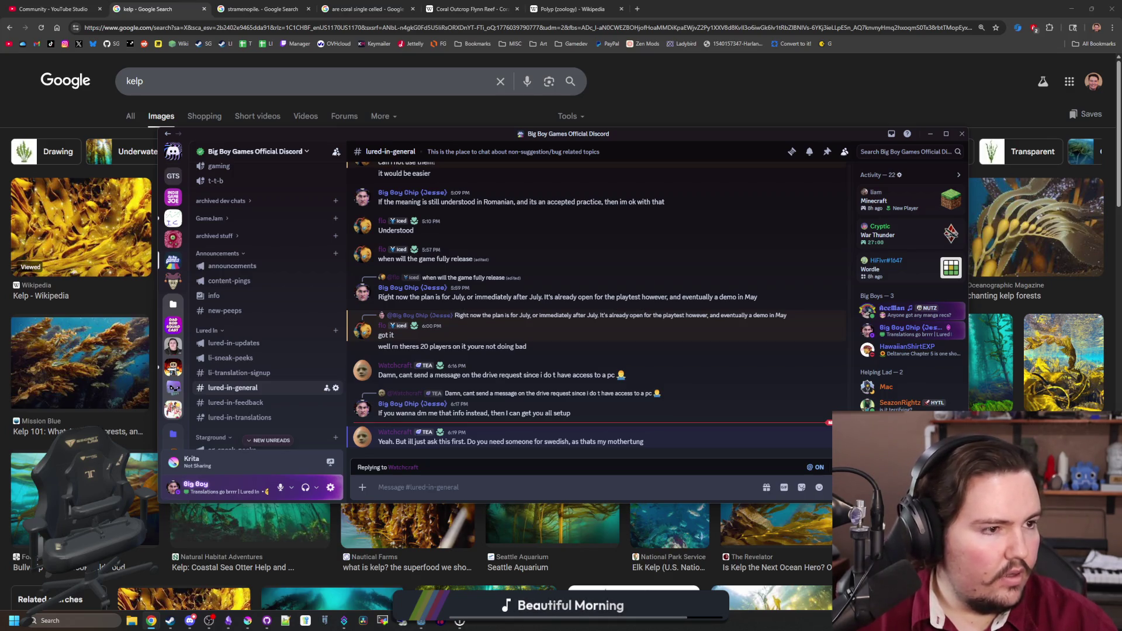
{"action": "left_click", "coordinate": [449, 482]}
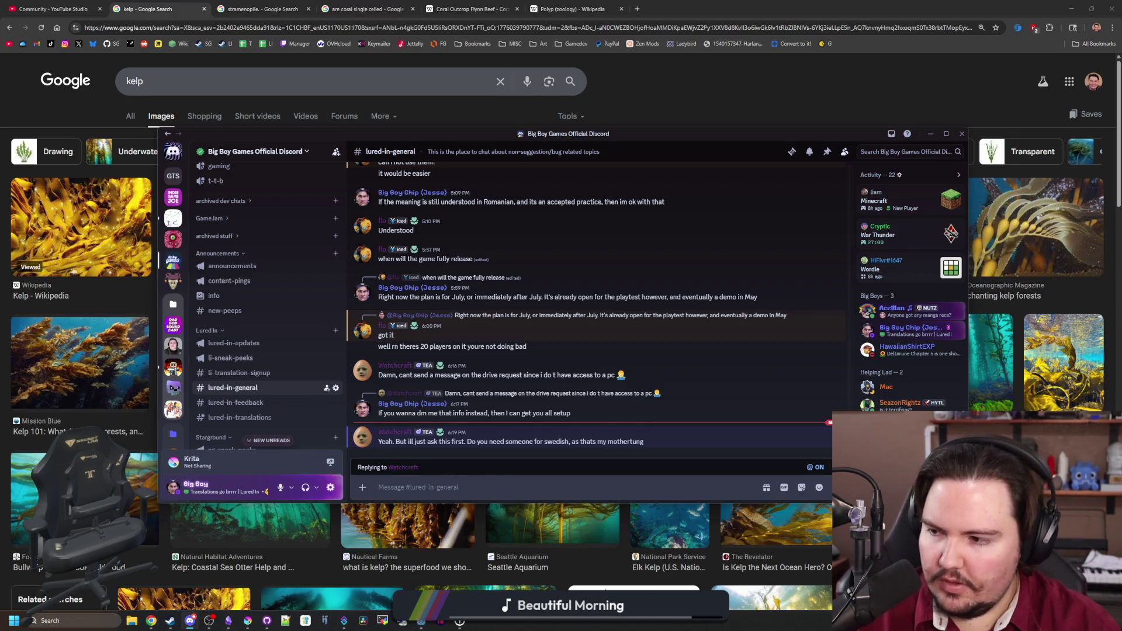
{"action": "left_click", "coordinate": [106, 411]}
{"action": "left_click", "coordinate": [437, 483]}
{"action": "type", "text": "Swedish has"}
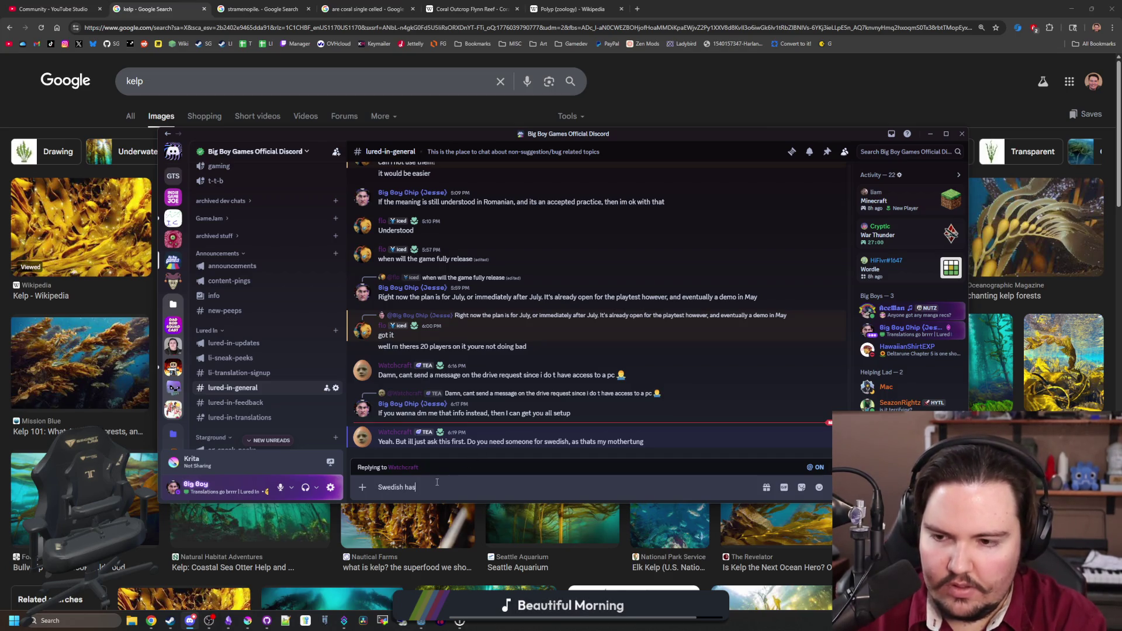
{"action": "type", "text": " already been filled out (crazy"}
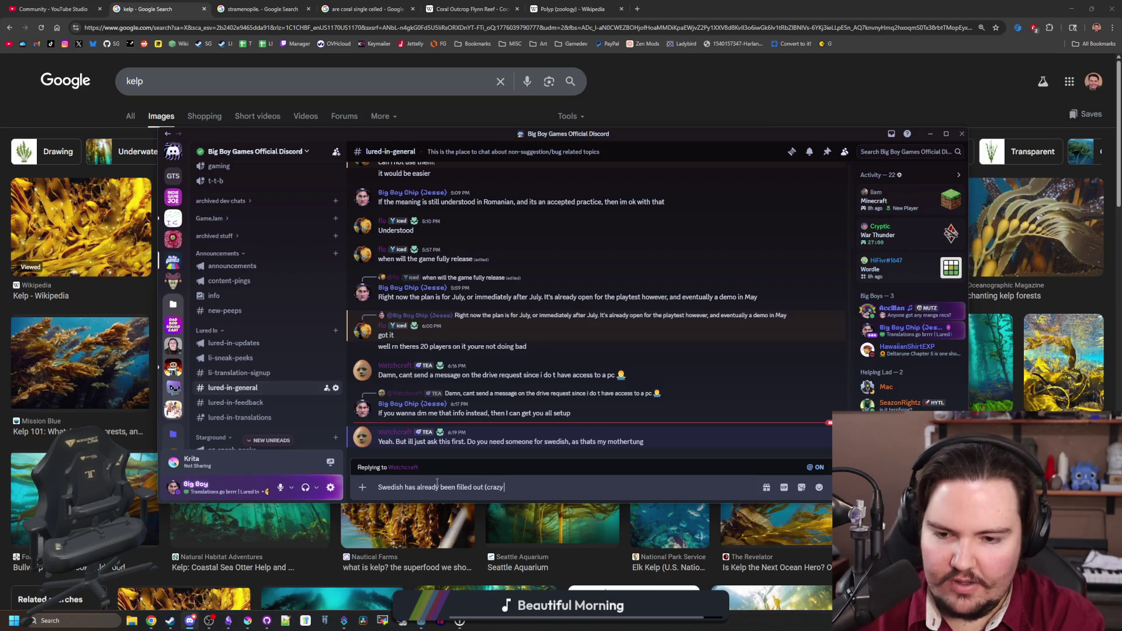
{"action": "type", "text": "everyone is working), but more keys will c"}
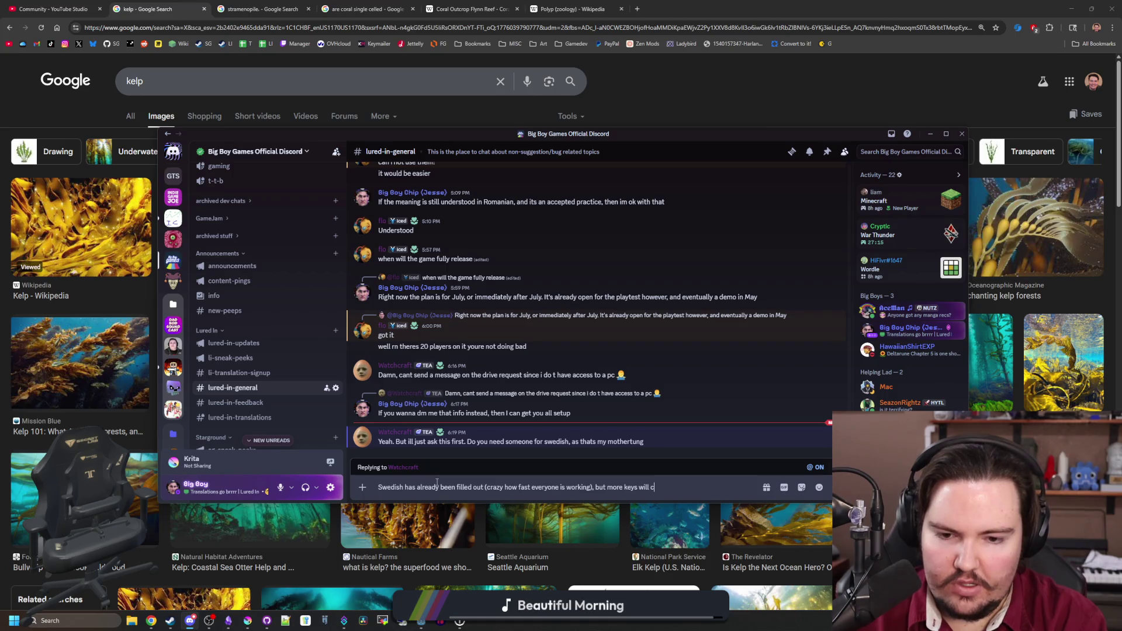
{"action": "type", "text": "e added "}
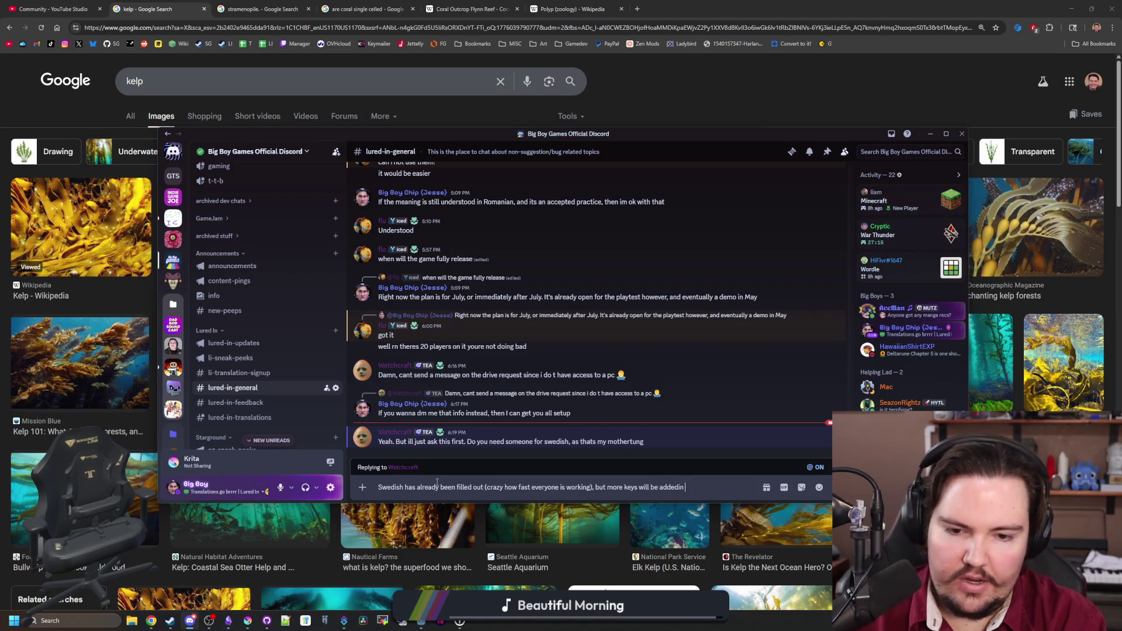
{"action": "type", "text": "in the fture"}
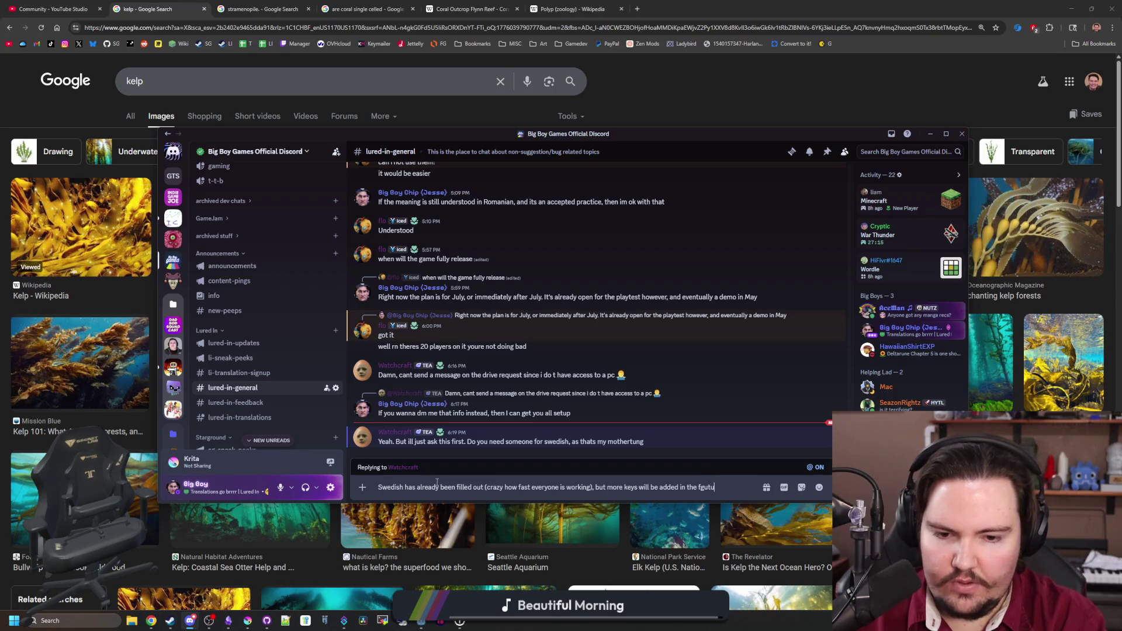
{"action": "key", "text": "BackSpace"}
{"action": "type", "text": "ut"}
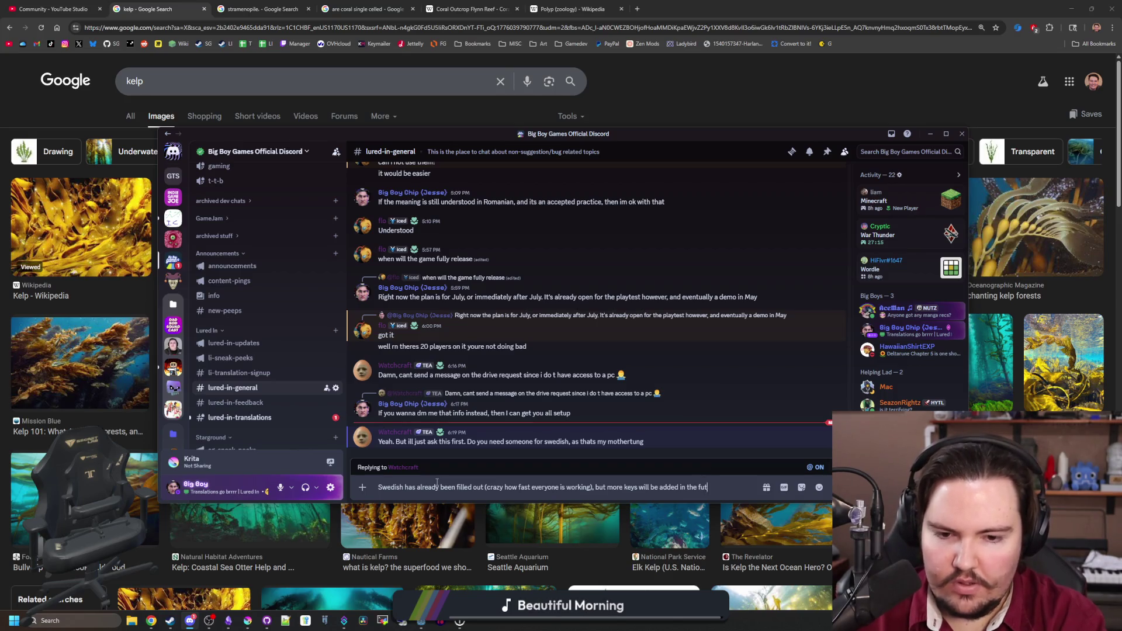
{"action": "type", "text": "ure, so any help is always pp"}
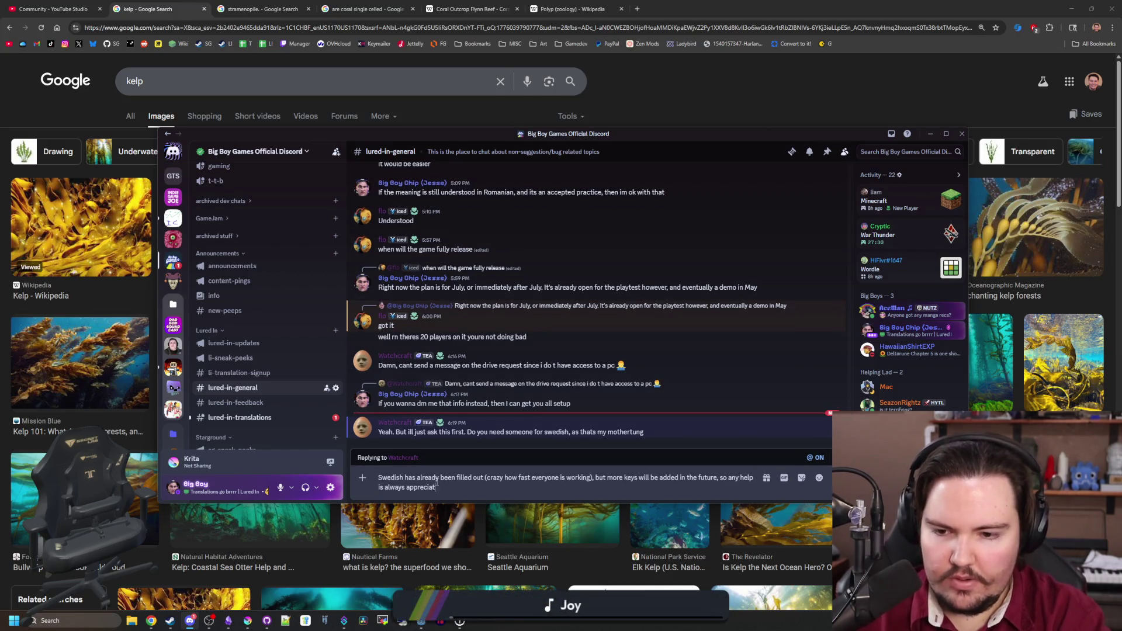
{"action": "key", "text": "Return"}
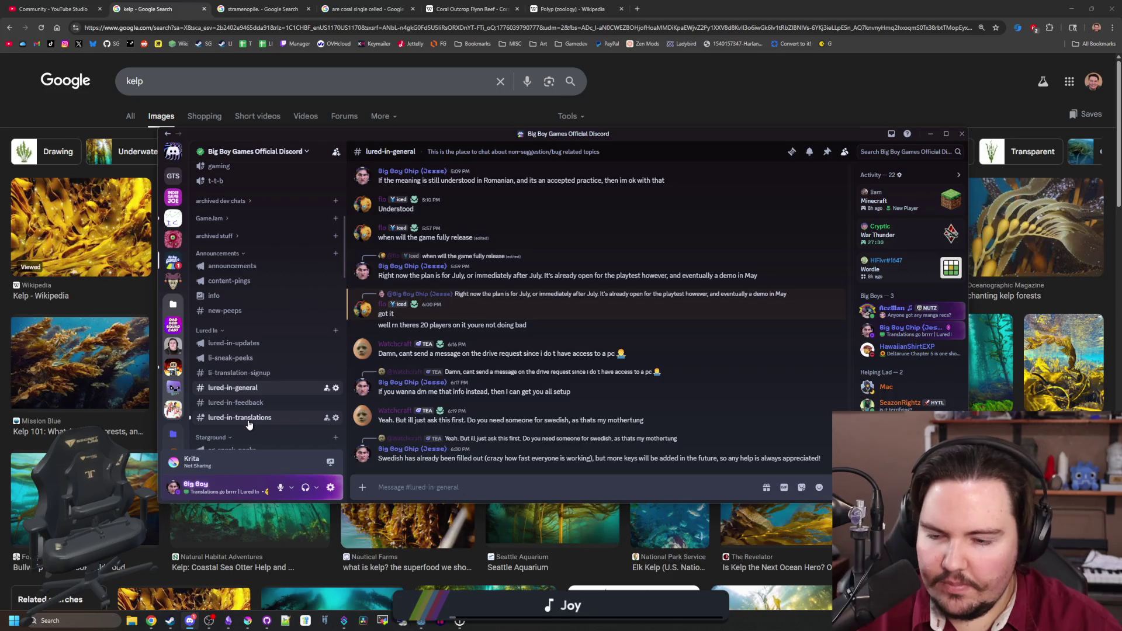
{"action": "left_click", "coordinate": [246, 418]}
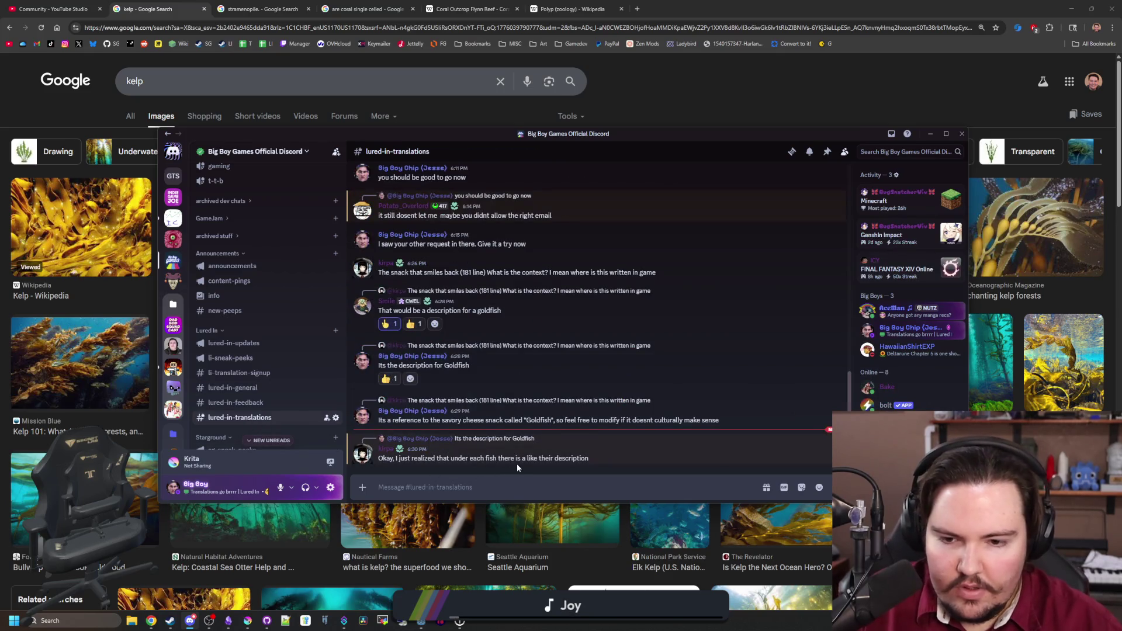
- Thumbs-up the translator's latest message, wave at the Italian volunteer's introduction, and open Instagram in a new tab
{"action": "left_click", "coordinate": [560, 486]}
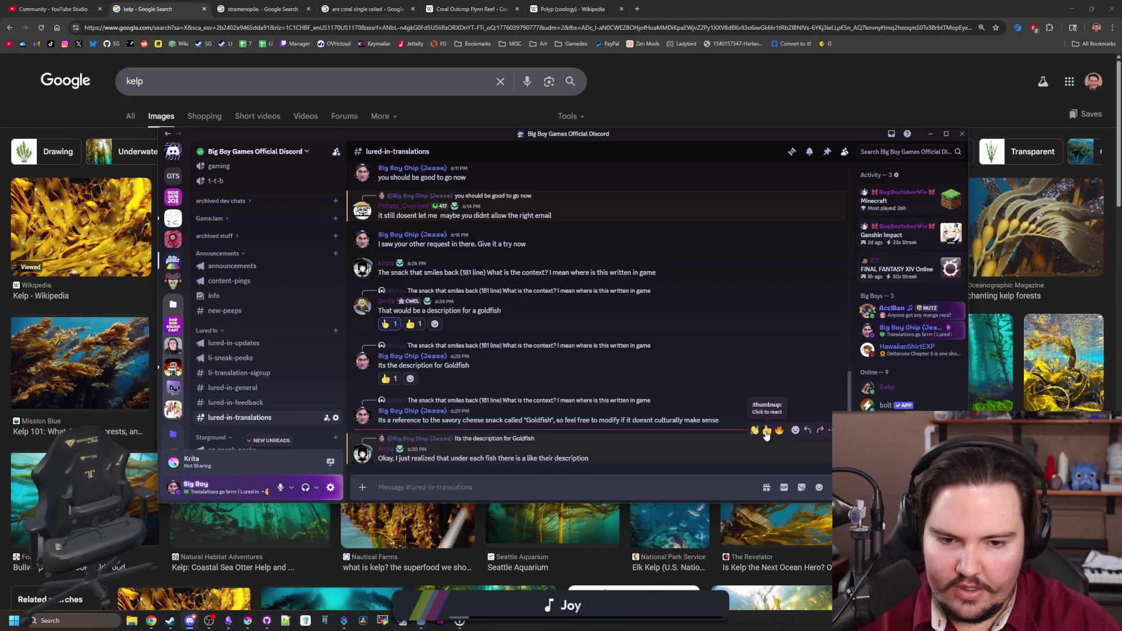
{"action": "left_click", "coordinate": [767, 434]}
{"action": "scroll", "coordinate": [281, 409], "scroll_direction": "up", "scroll_amount": 10}
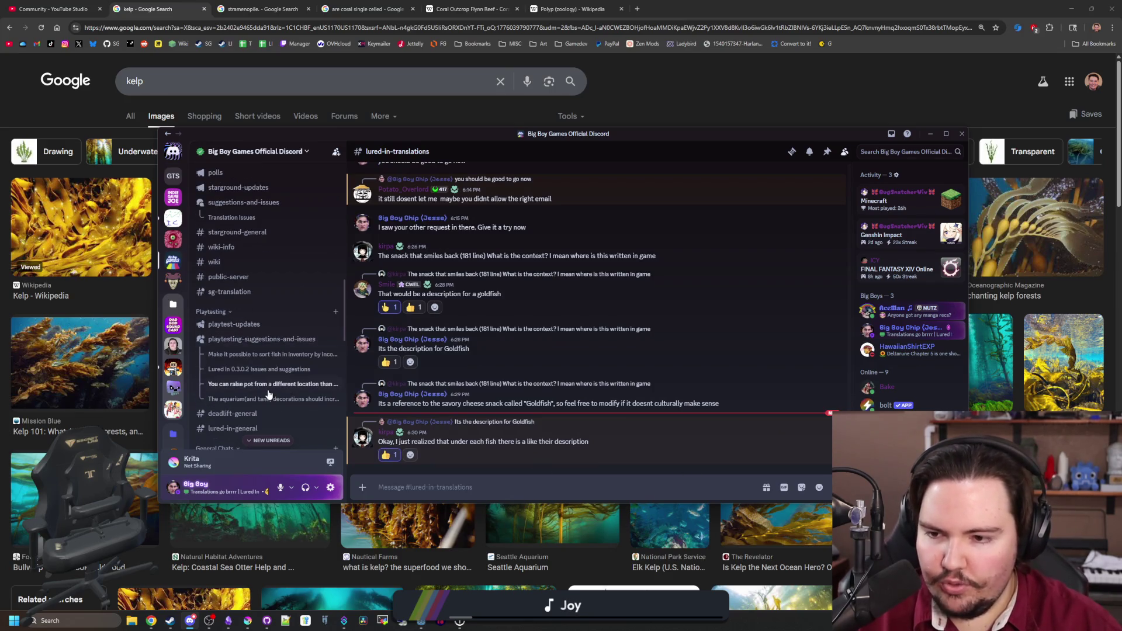
{"action": "left_click", "coordinate": [230, 286]}
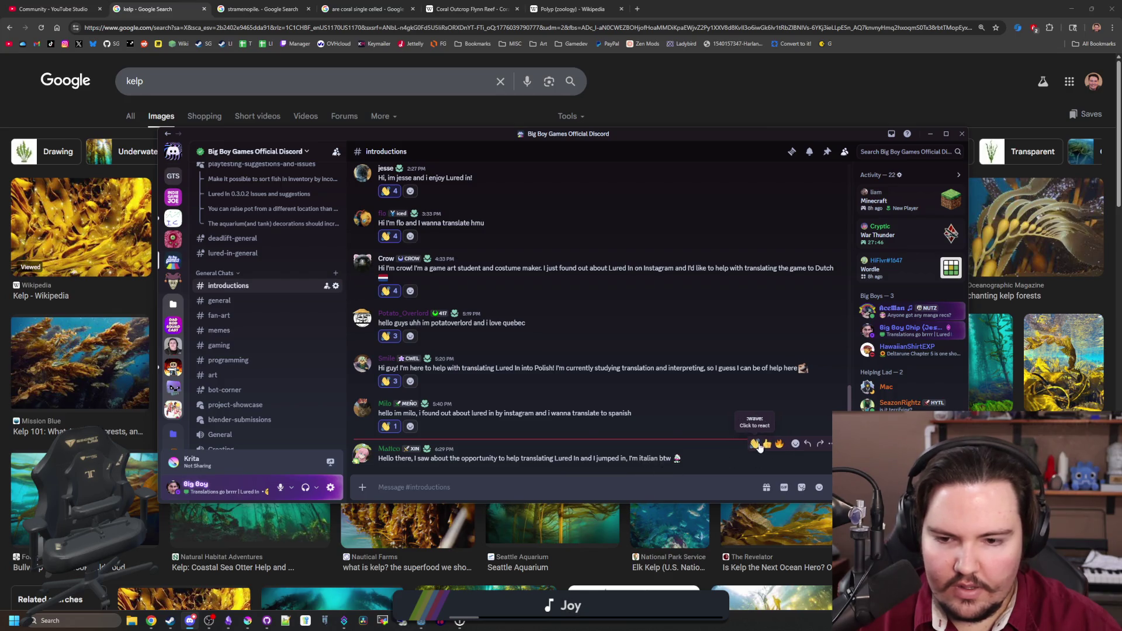
{"action": "left_click", "coordinate": [755, 443]}
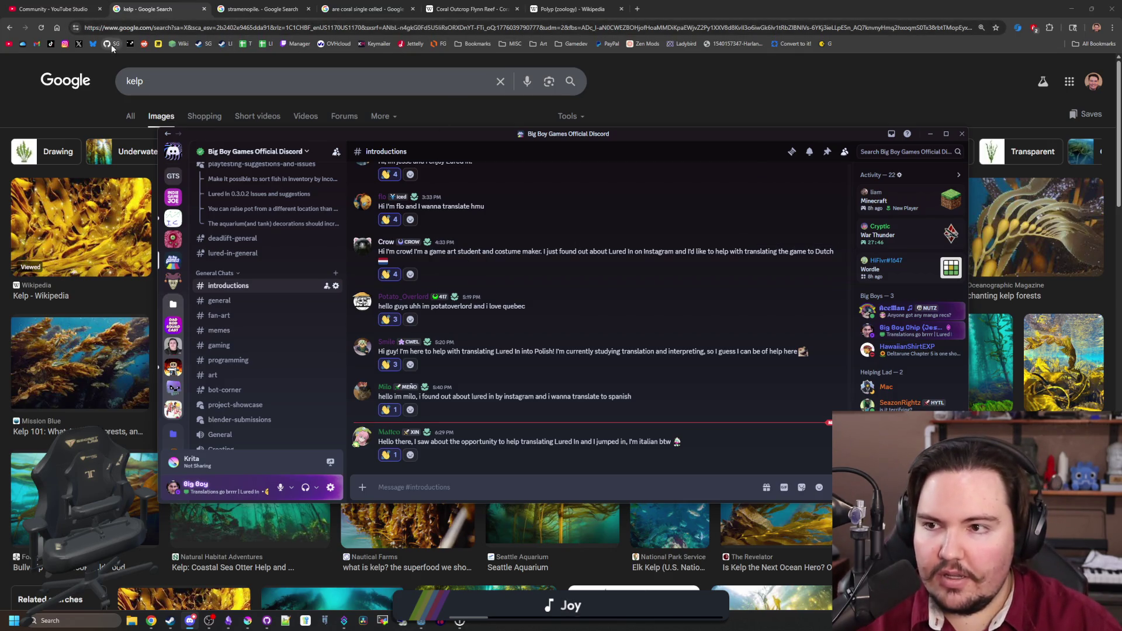
{"action": "middle_click", "coordinate": [65, 43]}
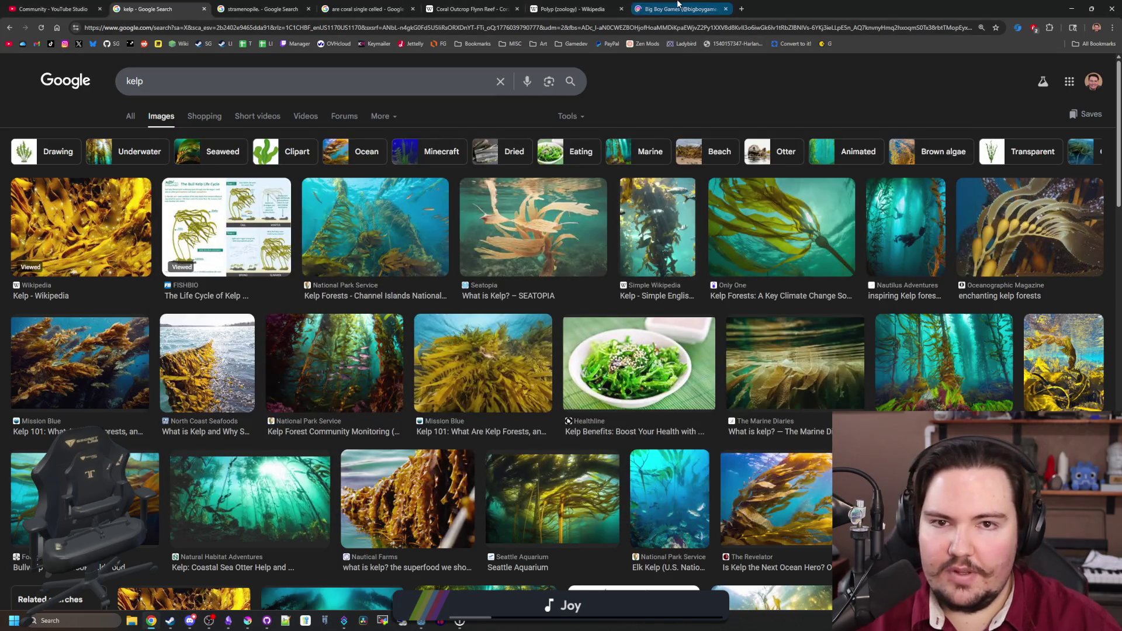
- Open the newest 'I figured this out the hard way' reel from the Instagram profile with its comments
{"action": "left_click", "coordinate": [678, 7]}
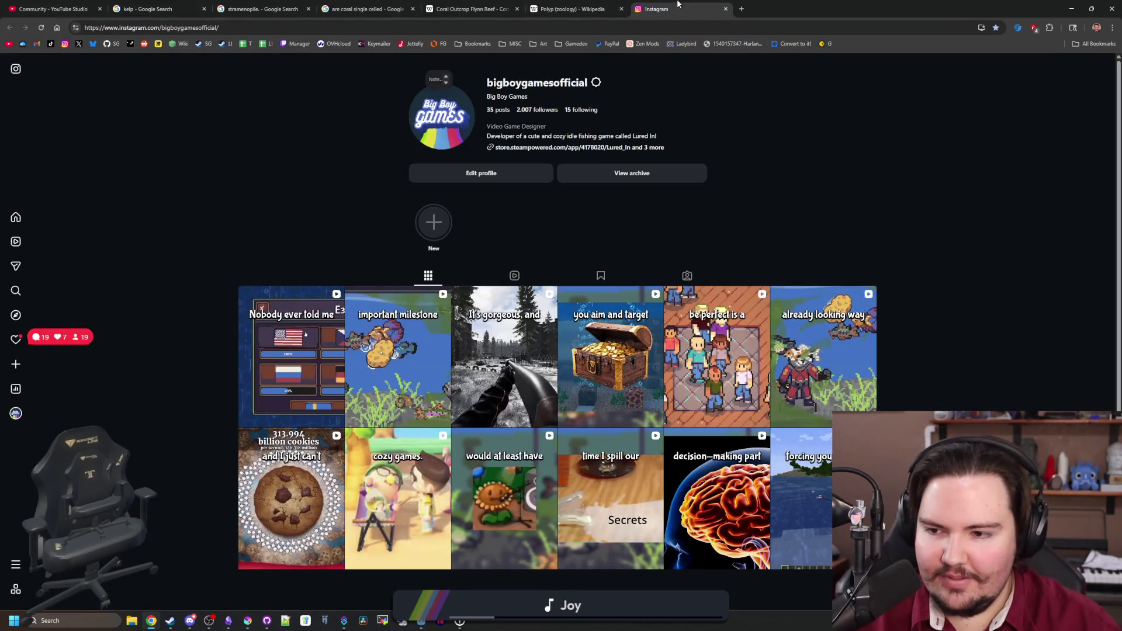
{"action": "left_click", "coordinate": [334, 350]}
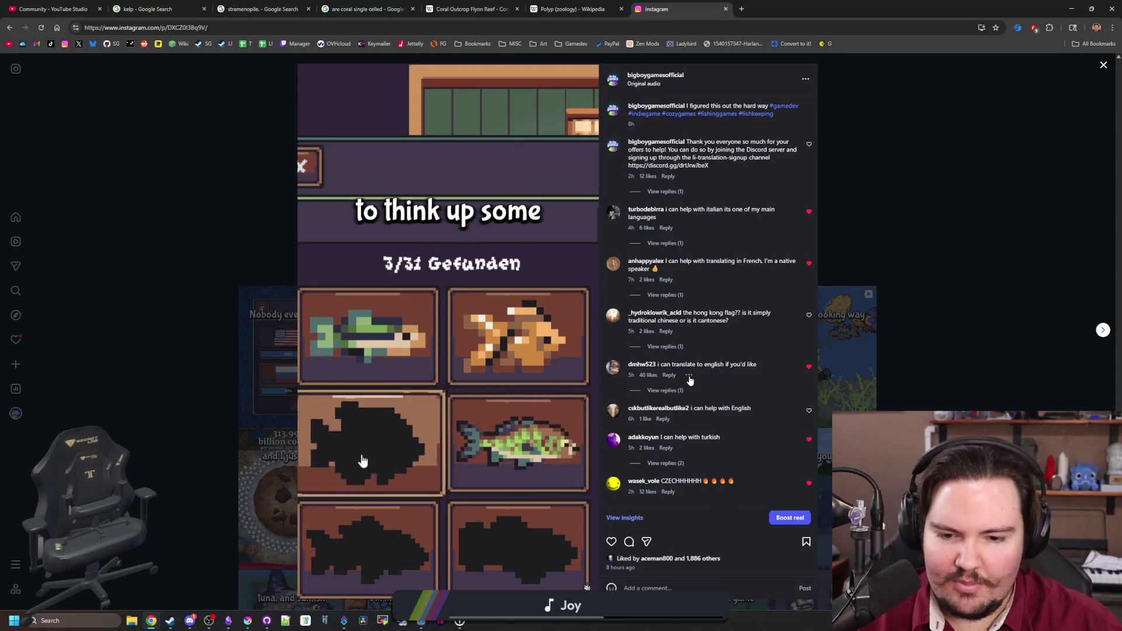
- Reply to the French translation volunteer: 'I would appreciate the help! More info in' the pinned comment
{"action": "scroll", "coordinate": [678, 363], "scroll_direction": "down", "scroll_amount": 4}
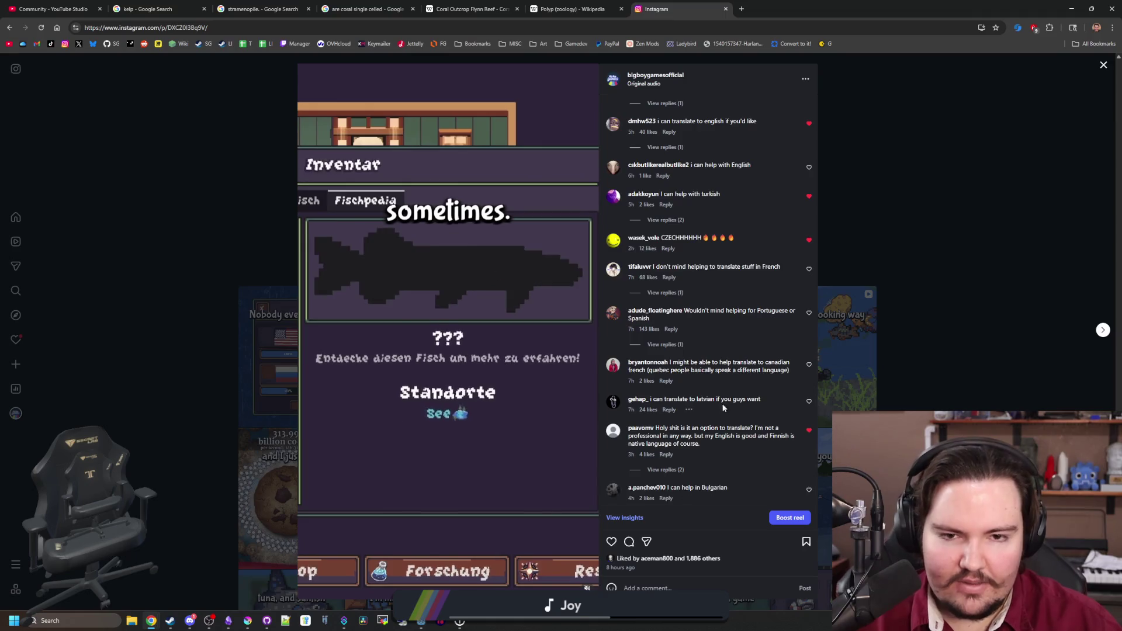
{"action": "scroll", "coordinate": [723, 412], "scroll_direction": "up", "scroll_amount": 4}
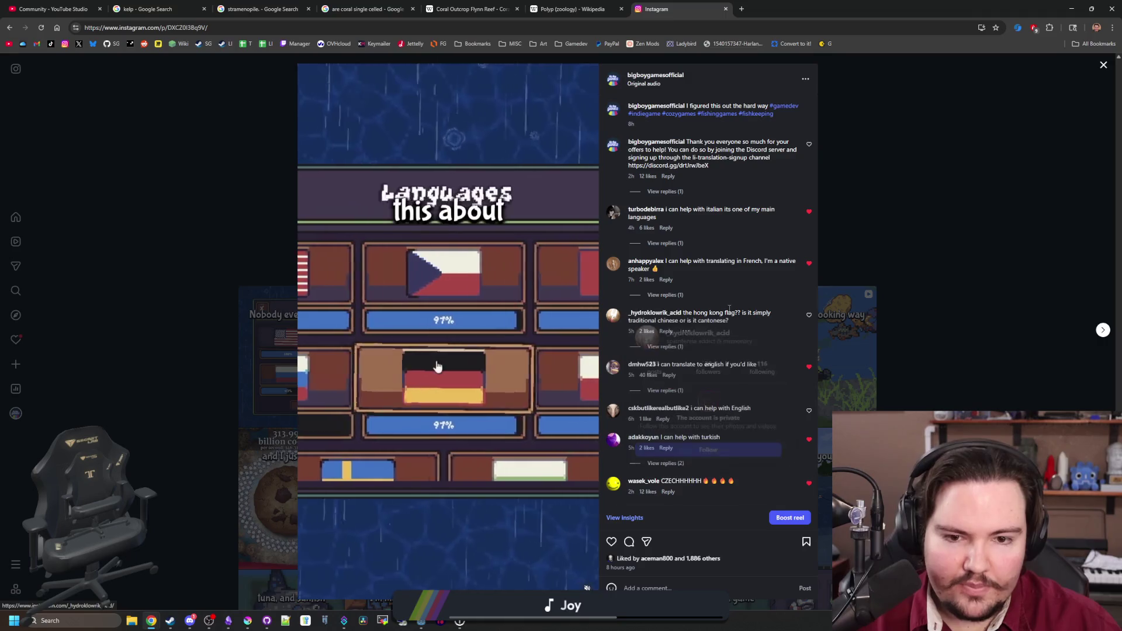
{"action": "left_click", "coordinate": [678, 347]}
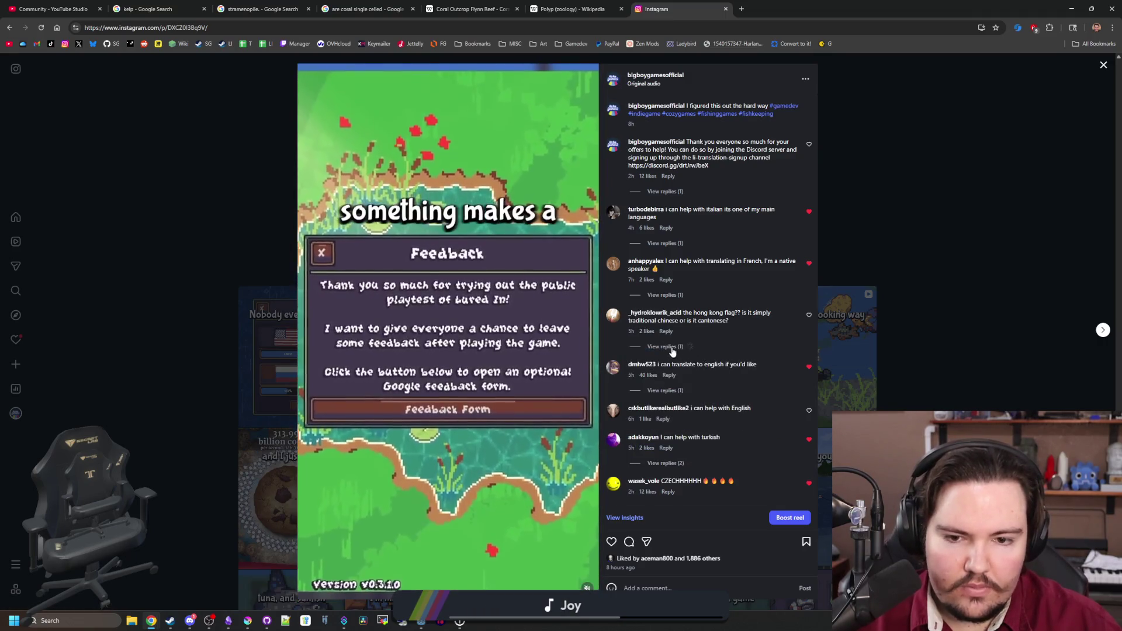
{"action": "mouse_move", "coordinate": [687, 351]}
{"action": "scroll", "coordinate": [687, 351], "scroll_direction": "down", "scroll_amount": 3}
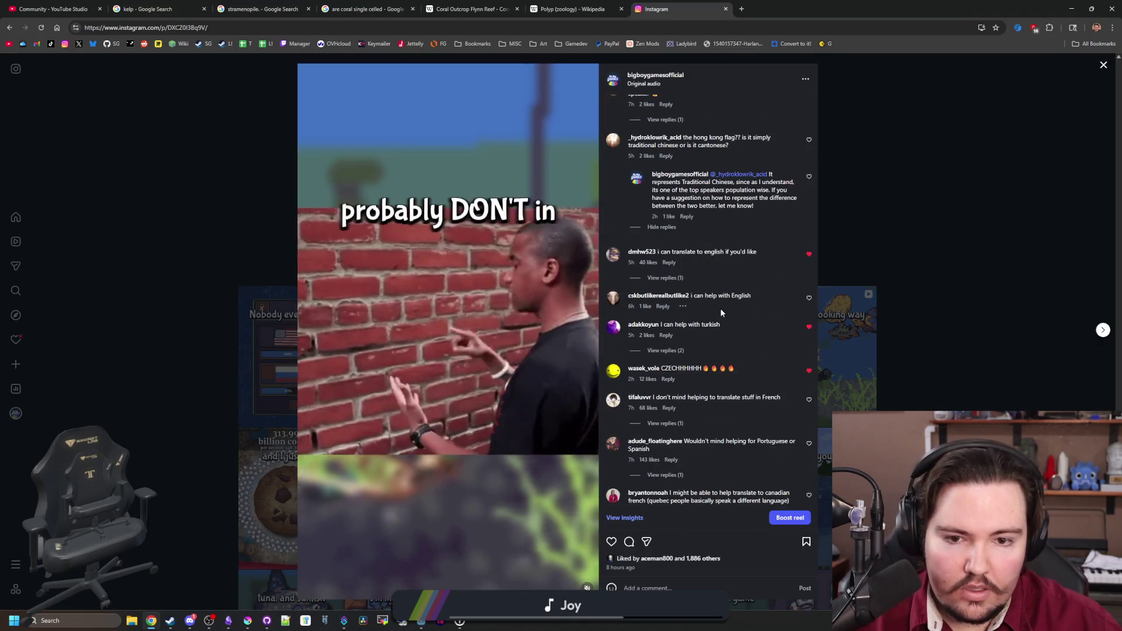
{"action": "mouse_move", "coordinate": [688, 304]}
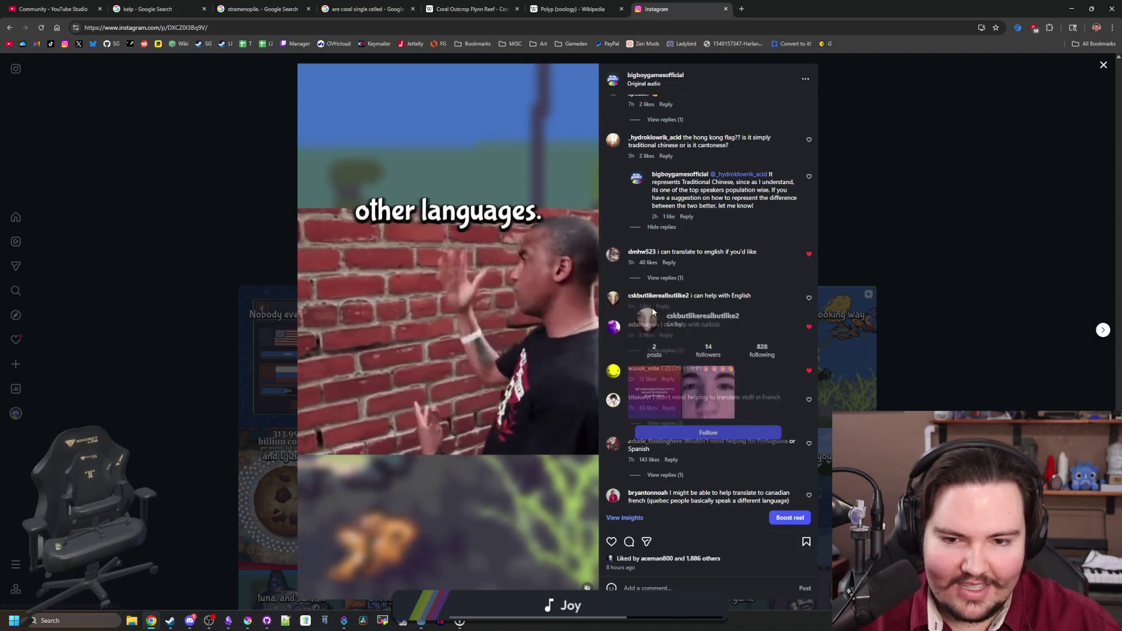
{"action": "scroll", "coordinate": [701, 315], "scroll_direction": "down", "scroll_amount": 1}
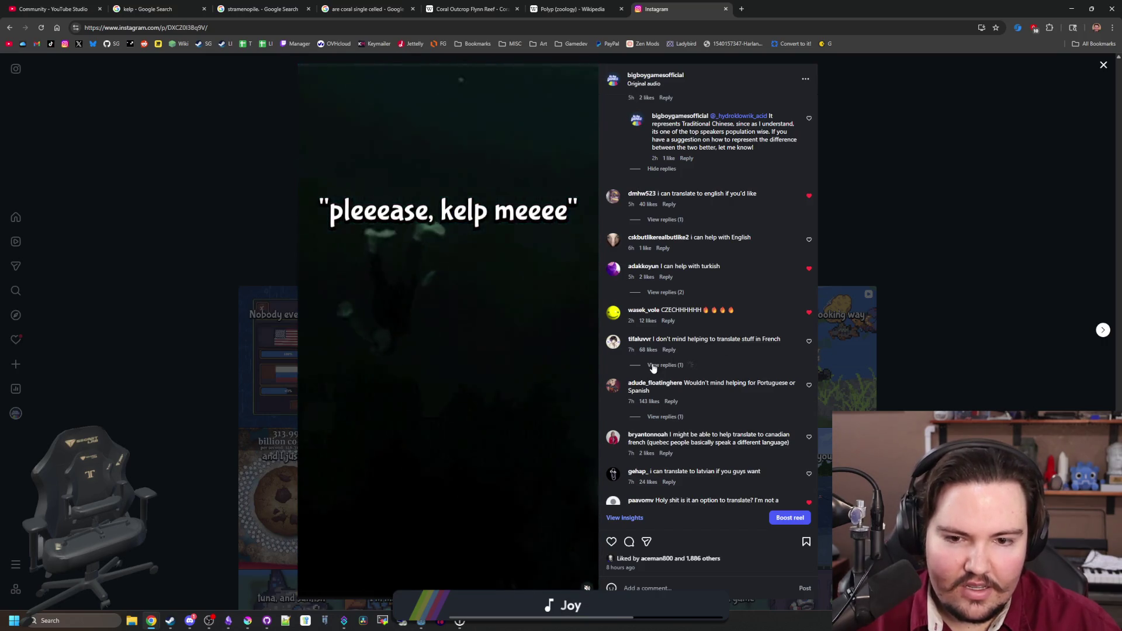
{"action": "left_click", "coordinate": [654, 365]}
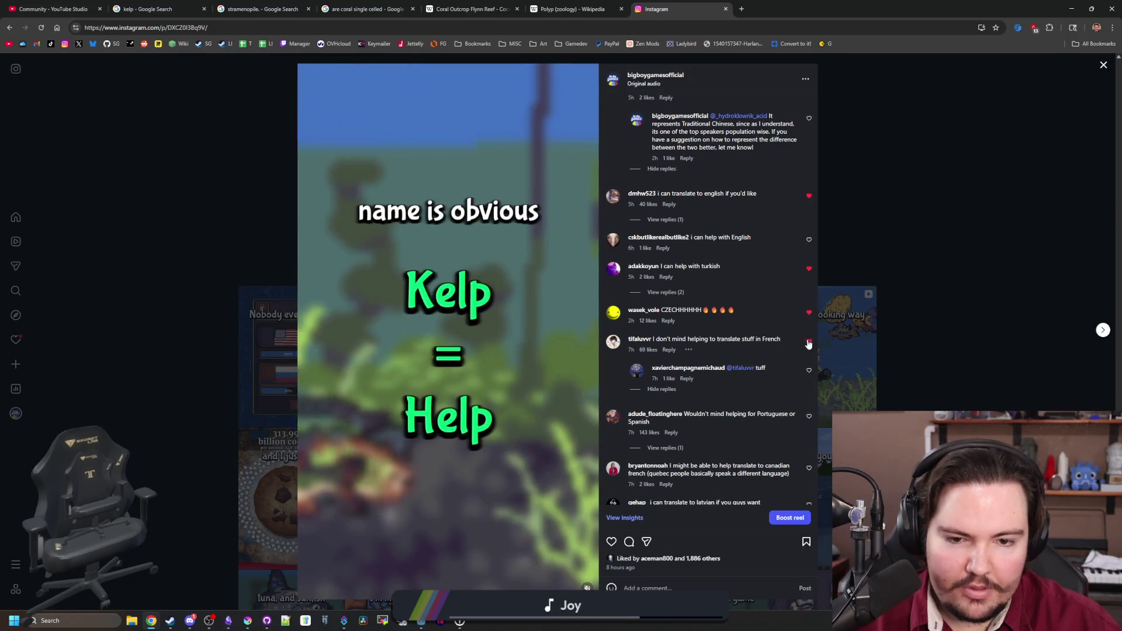
{"action": "left_click", "coordinate": [669, 350]}
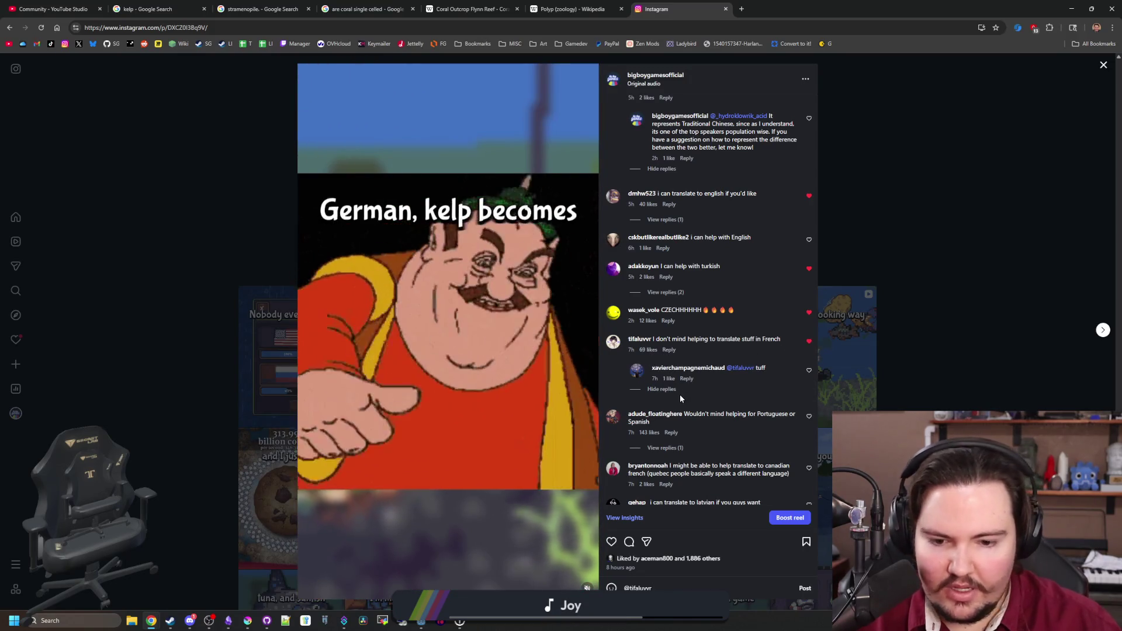
{"action": "type", "text": "I would apprecia"}
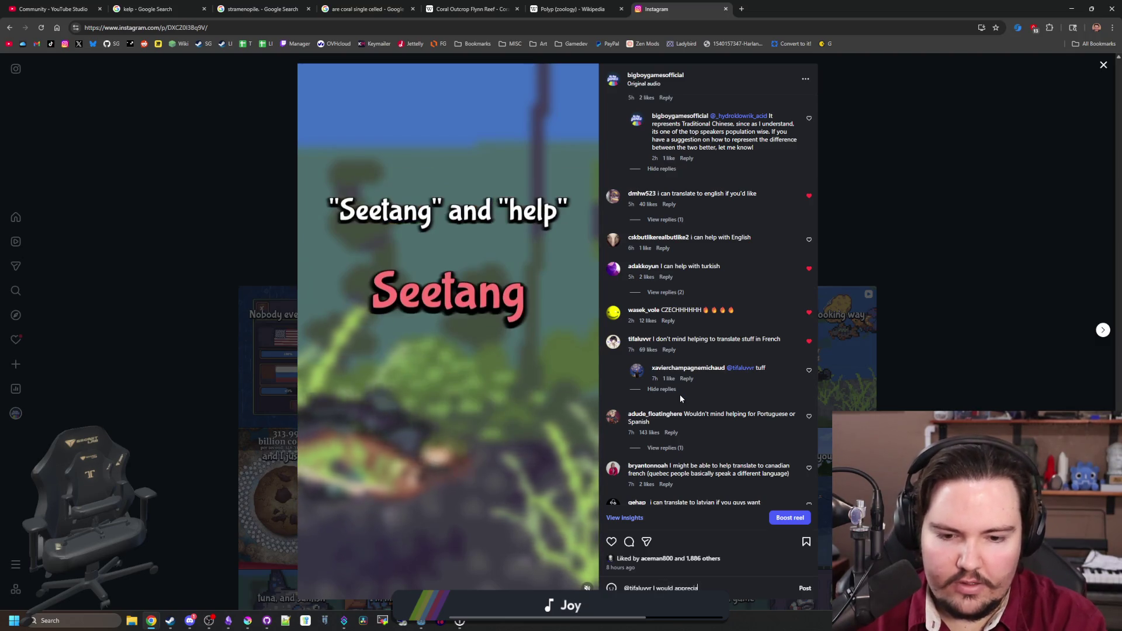
{"action": "type", "text": "te the help! More"}
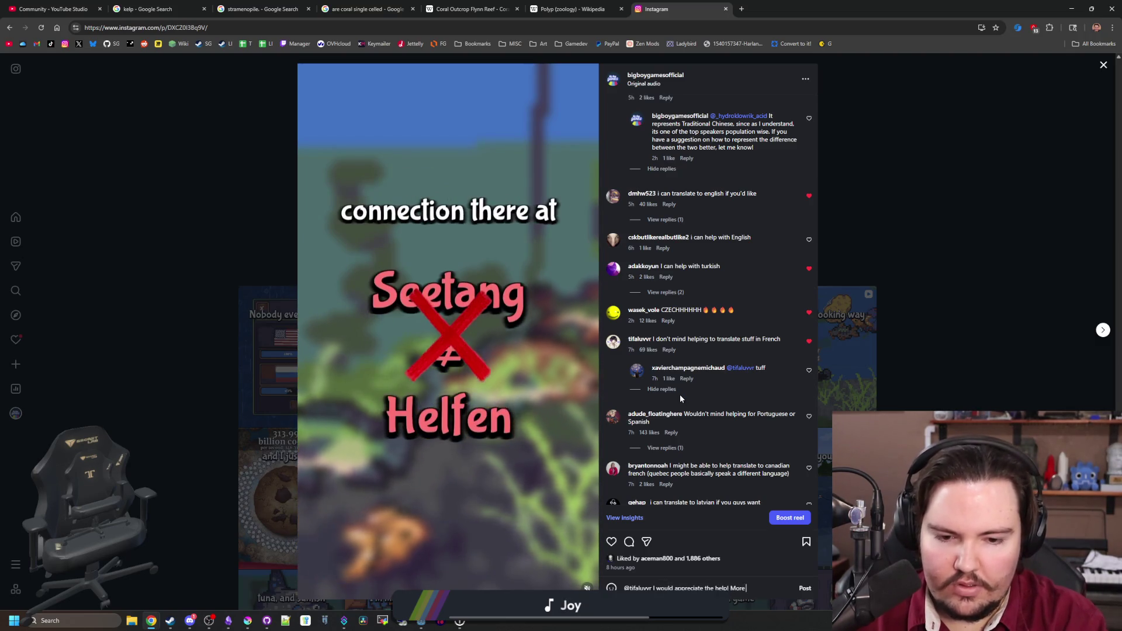
{"action": "type", "text": " info in"}
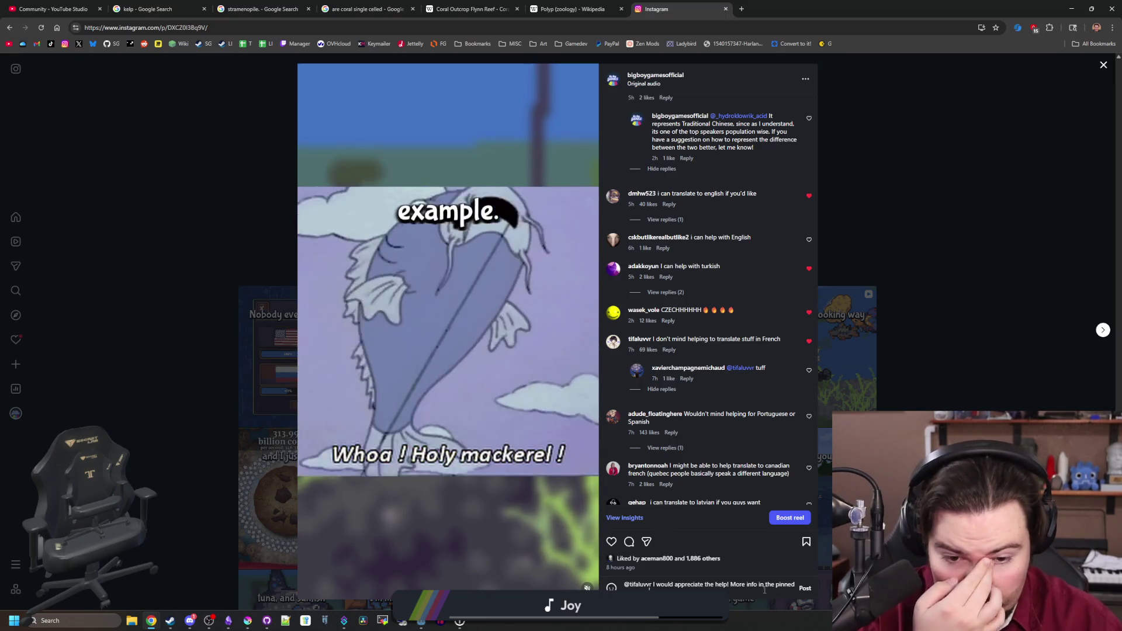
{"action": "left_click", "coordinate": [805, 590]}
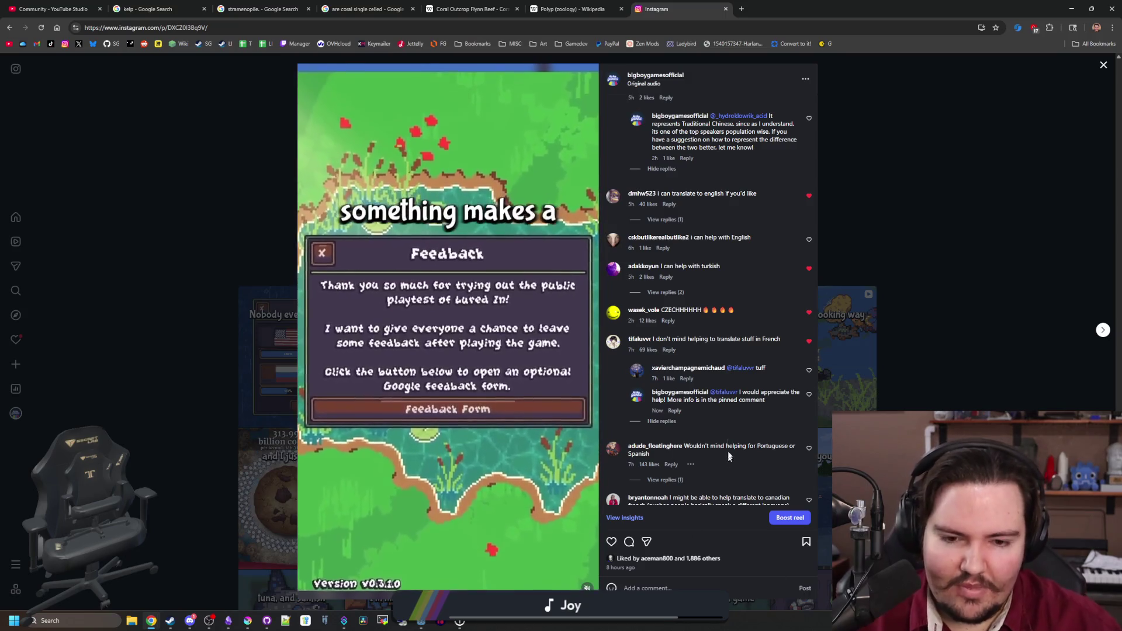
- Like the Portuguese/Spanish translation offer and reply 'I would really' appreciate the help
{"action": "scroll", "coordinate": [725, 433], "scroll_direction": "down", "scroll_amount": 1}
{"action": "left_click", "coordinate": [678, 422]}
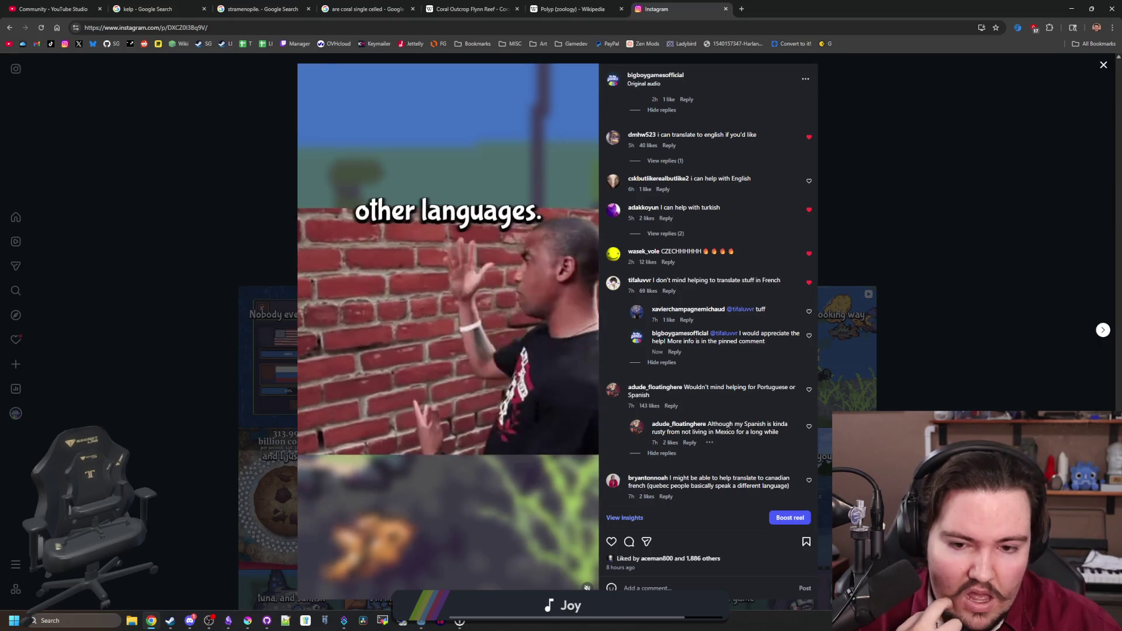
{"action": "left_click", "coordinate": [672, 406]}
{"action": "left_click", "coordinate": [809, 391]}
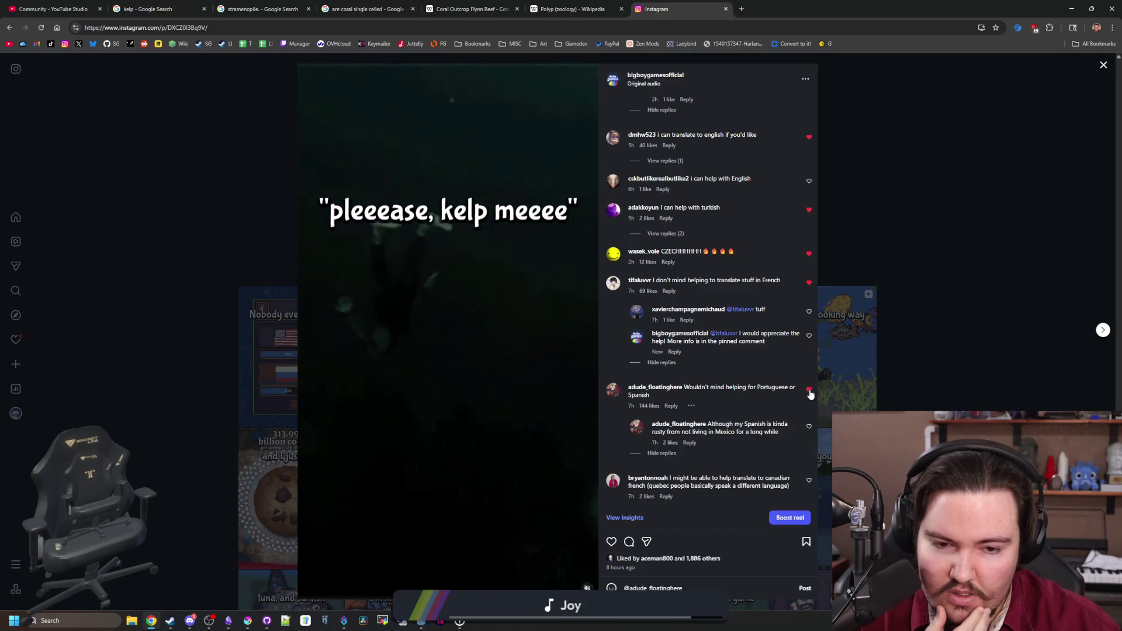
{"action": "type", "text": "I woul"}
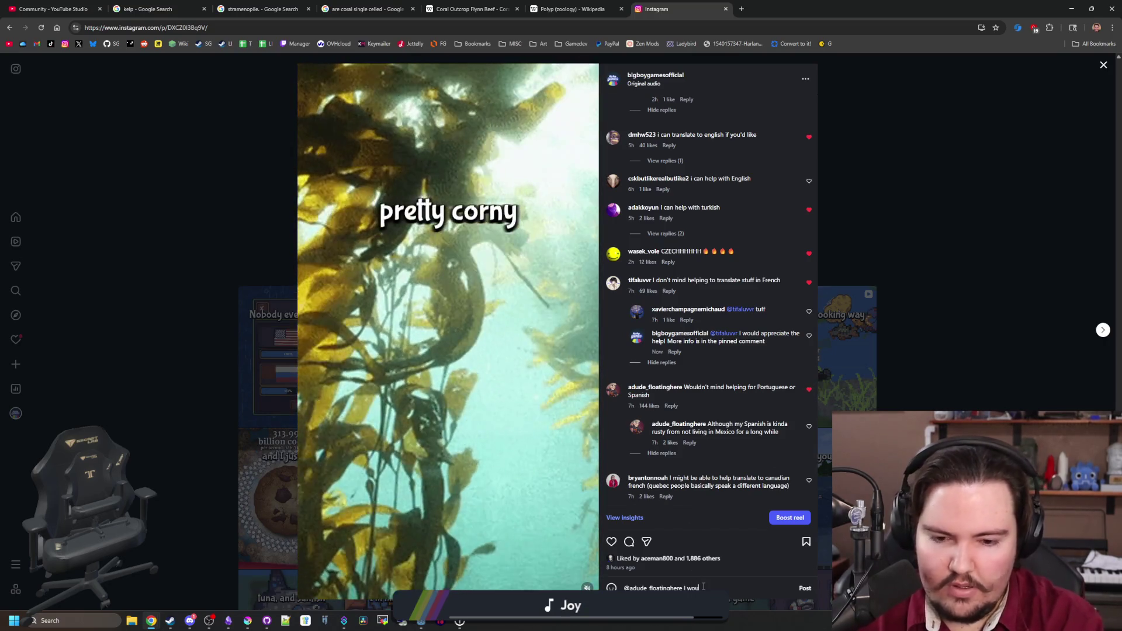
{"action": "type", "text": "d really appreciate the help! You"}
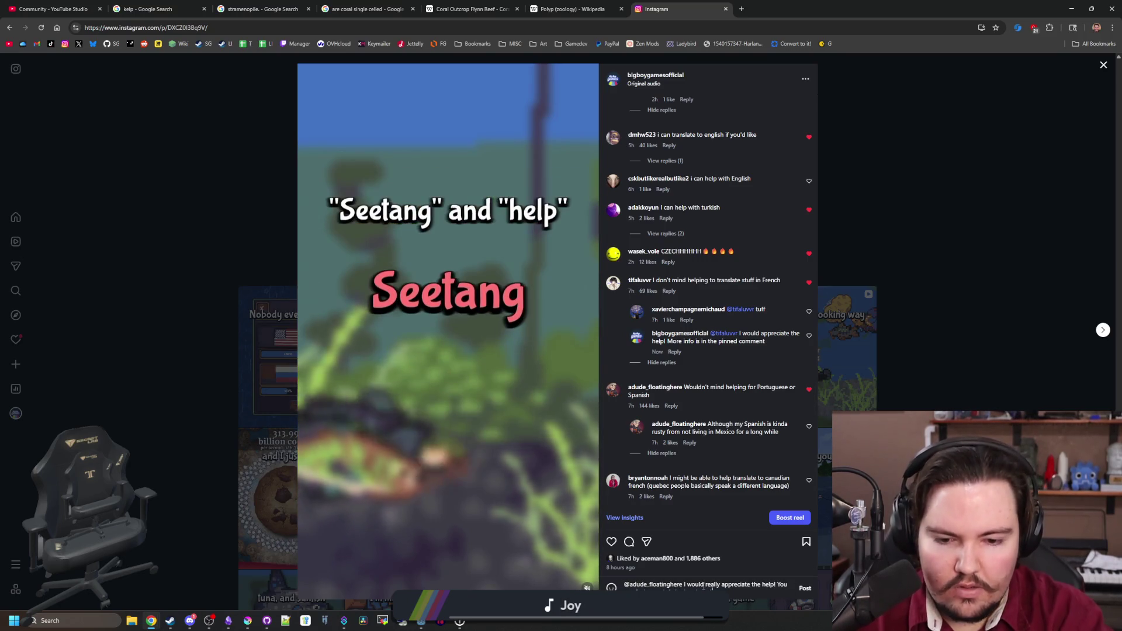
{"action": "left_click", "coordinate": [806, 590]}
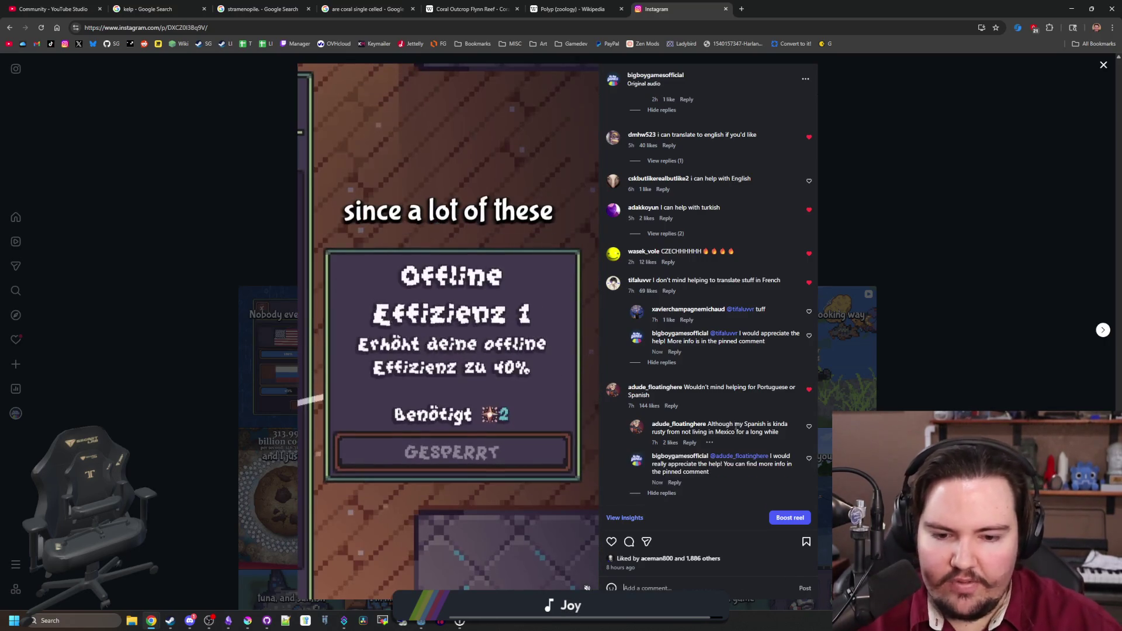
- Like the Canadian French translation offer and open the reel as its own post page
{"action": "scroll", "coordinate": [737, 408], "scroll_direction": "down", "scroll_amount": 1}
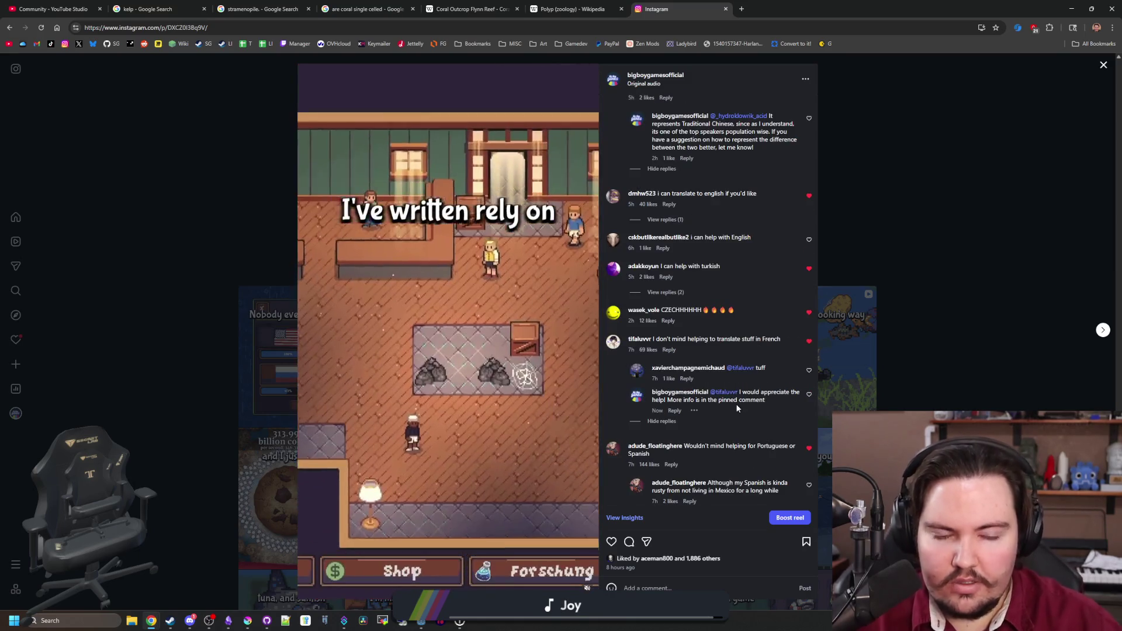
{"action": "scroll", "coordinate": [737, 408], "scroll_direction": "down", "scroll_amount": 2}
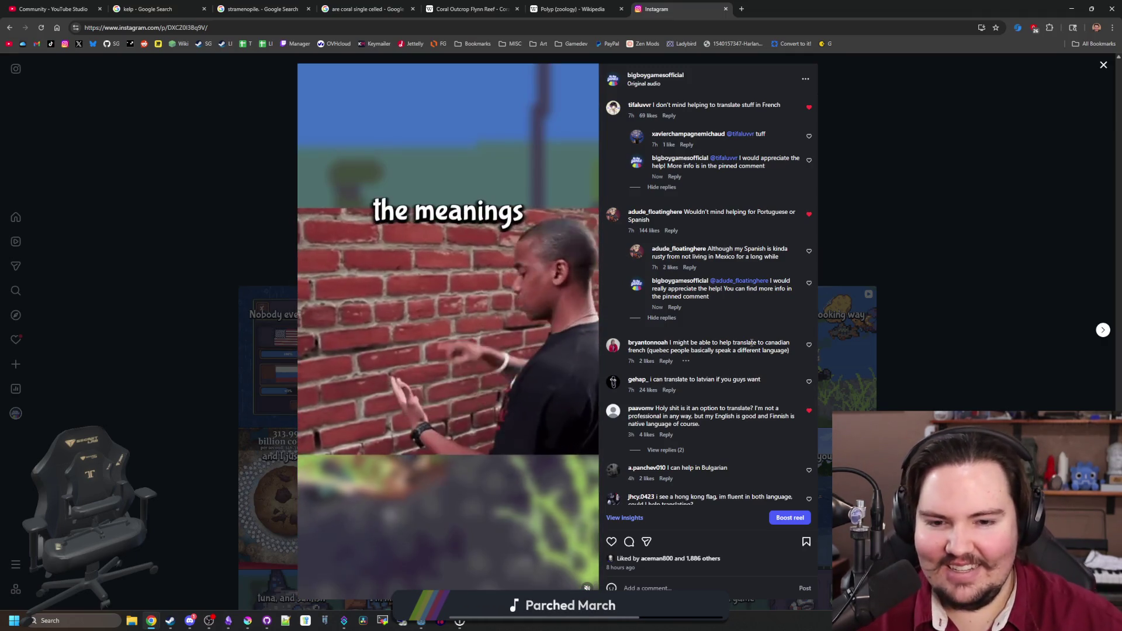
{"action": "left_click", "coordinate": [666, 362]}
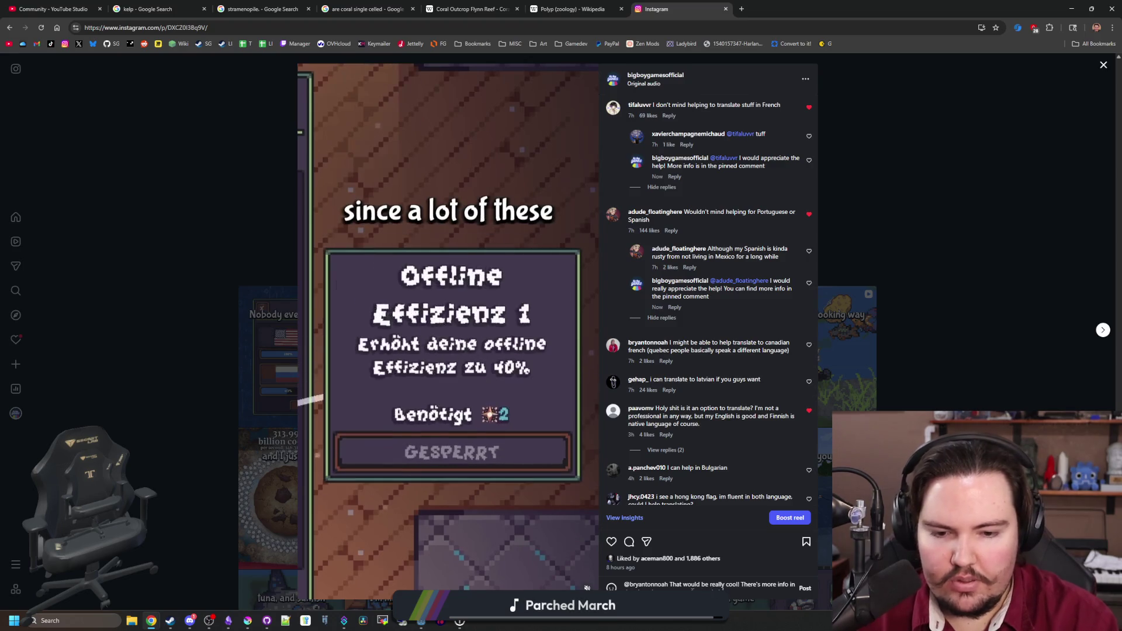
{"action": "left_click", "coordinate": [810, 346]}
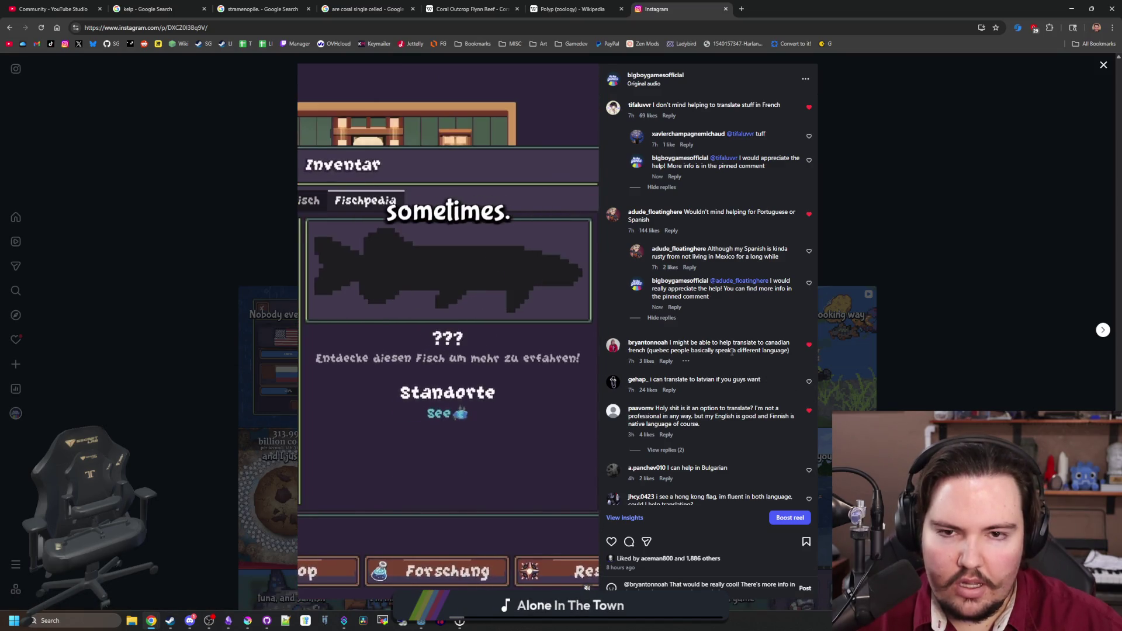
{"action": "left_click", "coordinate": [41, 27]}
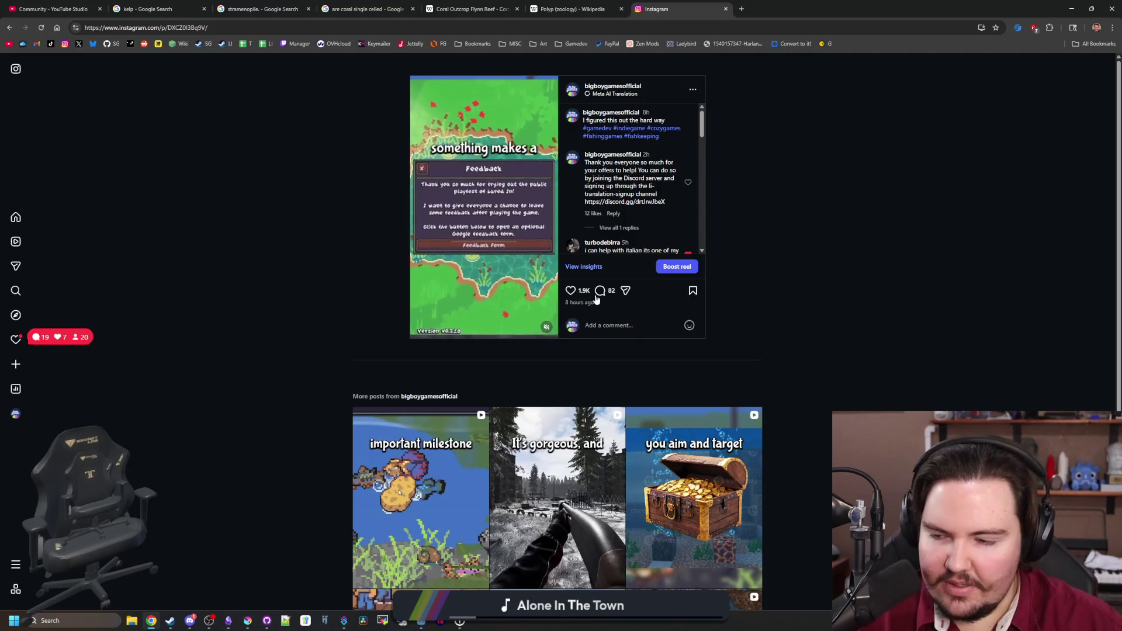
- Open the first reel from the profile grid, close it, and reopen it
{"action": "scroll", "coordinate": [644, 218], "scroll_direction": "down", "scroll_amount": 5}
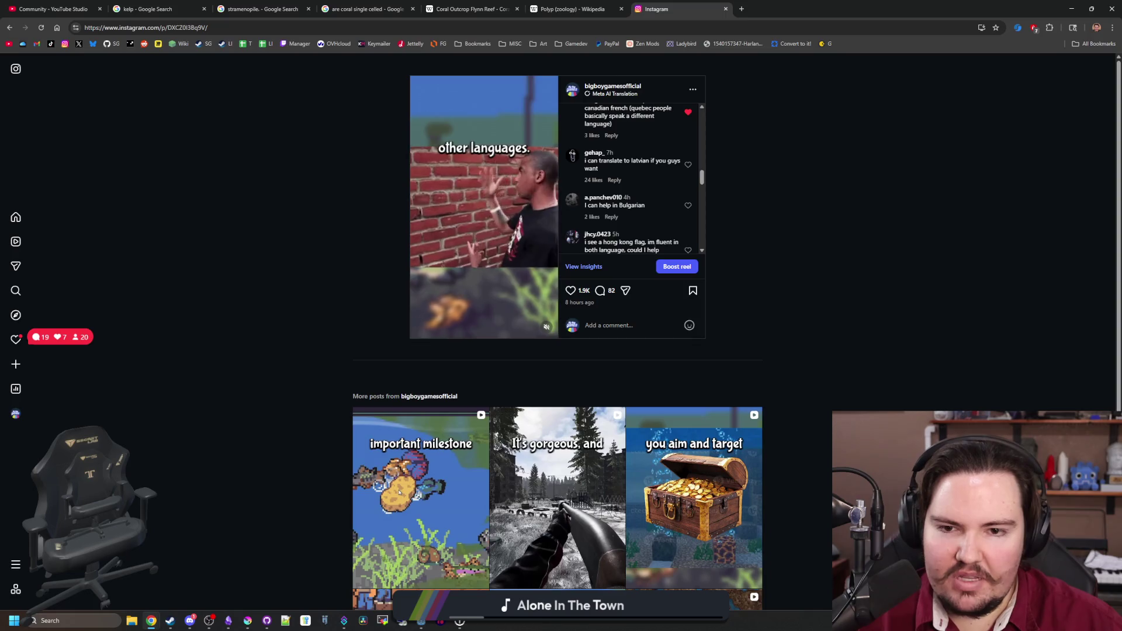
{"action": "scroll", "coordinate": [616, 236], "scroll_direction": "down", "scroll_amount": 5}
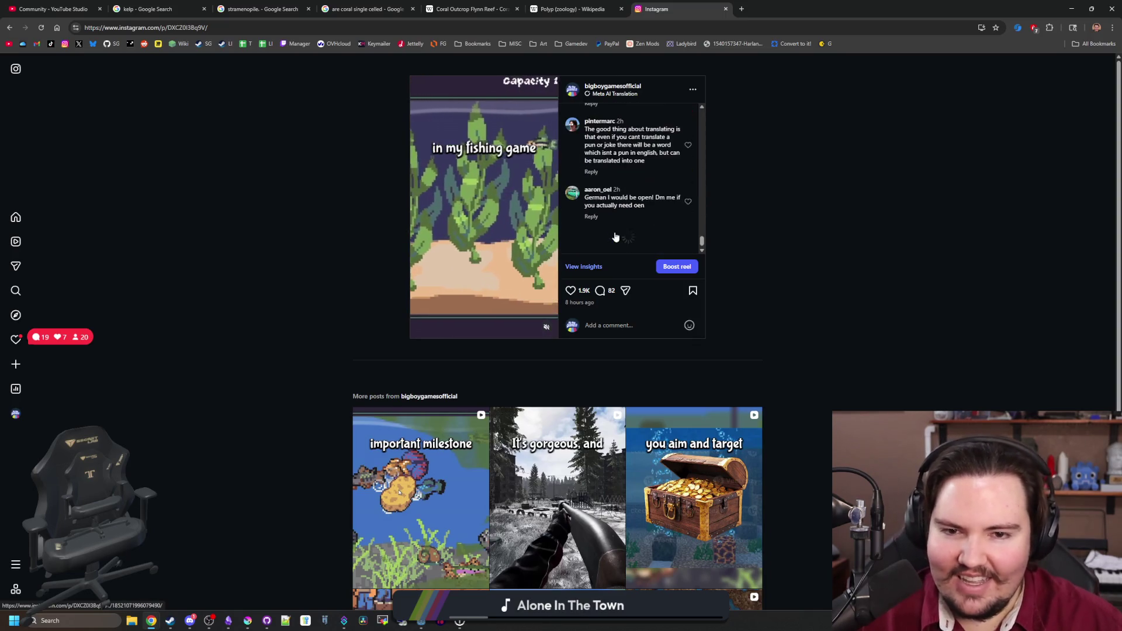
{"action": "scroll", "coordinate": [616, 235], "scroll_direction": "down", "scroll_amount": 2}
{"action": "scroll", "coordinate": [616, 236], "scroll_direction": "up", "scroll_amount": 10}
{"action": "scroll", "coordinate": [813, 289], "scroll_direction": "down", "scroll_amount": 3}
{"action": "scroll", "coordinate": [813, 289], "scroll_direction": "up", "scroll_amount": 3}
{"action": "mouse_move", "coordinate": [14, 424]}
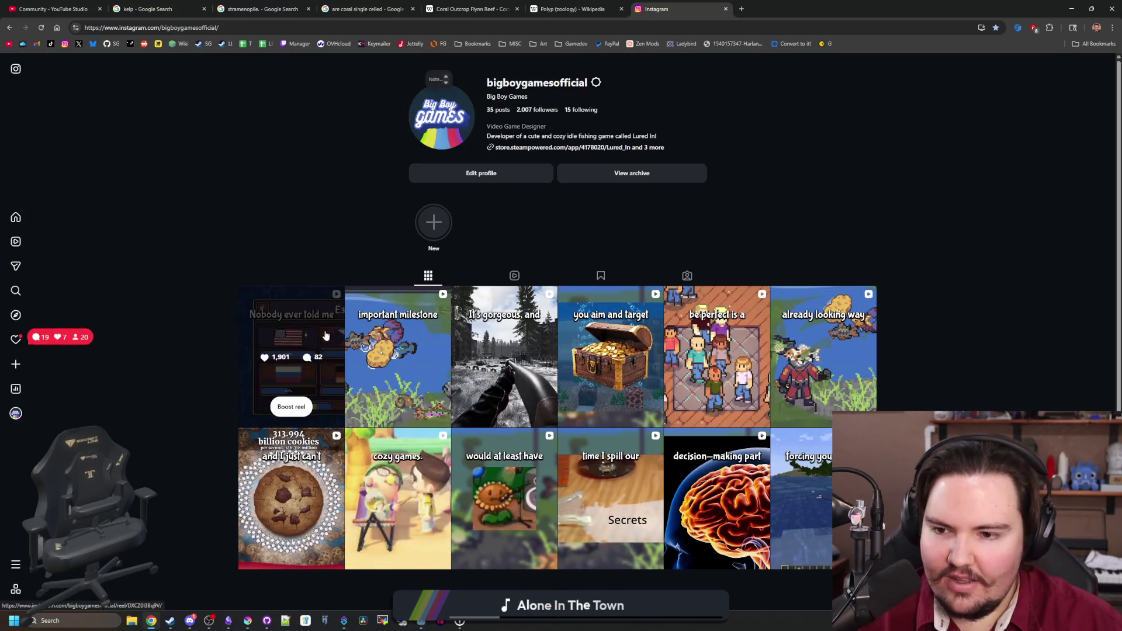
{"action": "left_click", "coordinate": [329, 335]}
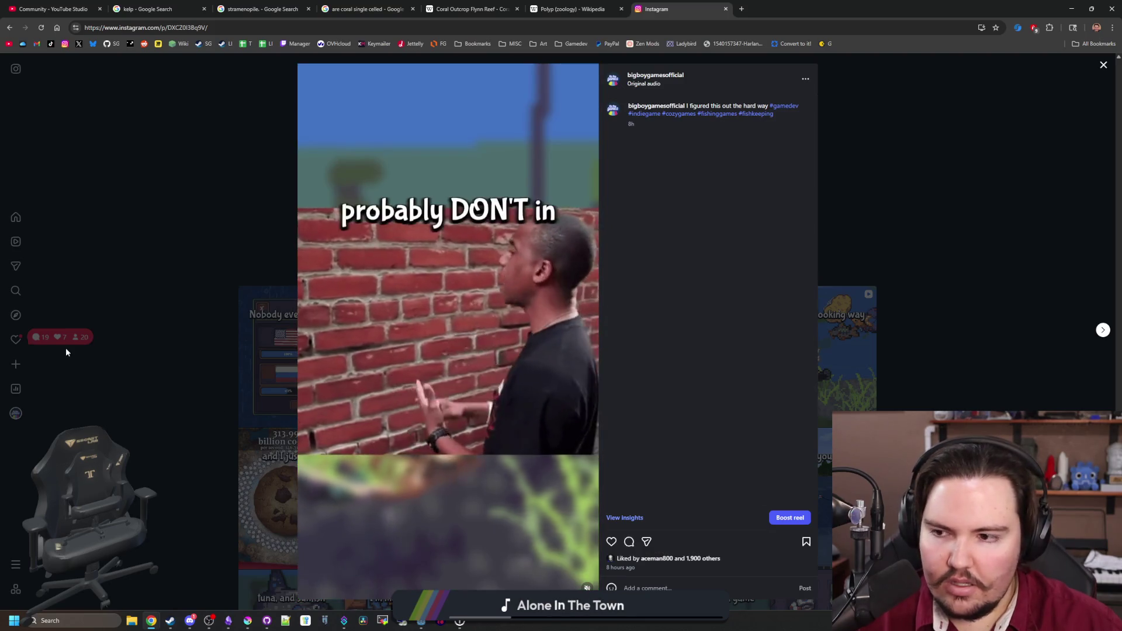
{"action": "left_click", "coordinate": [182, 318]}
{"action": "left_click", "coordinate": [304, 336]}
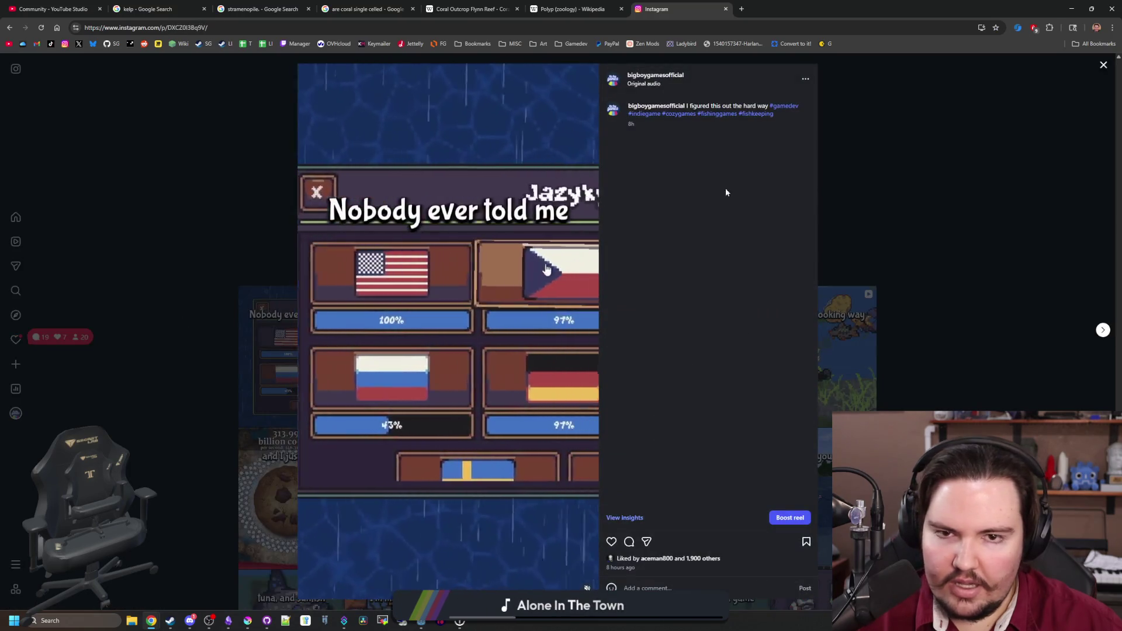
- Reload the reel post, go to the profile, and view then close the newest reel
{"action": "left_click", "coordinate": [40, 27]}
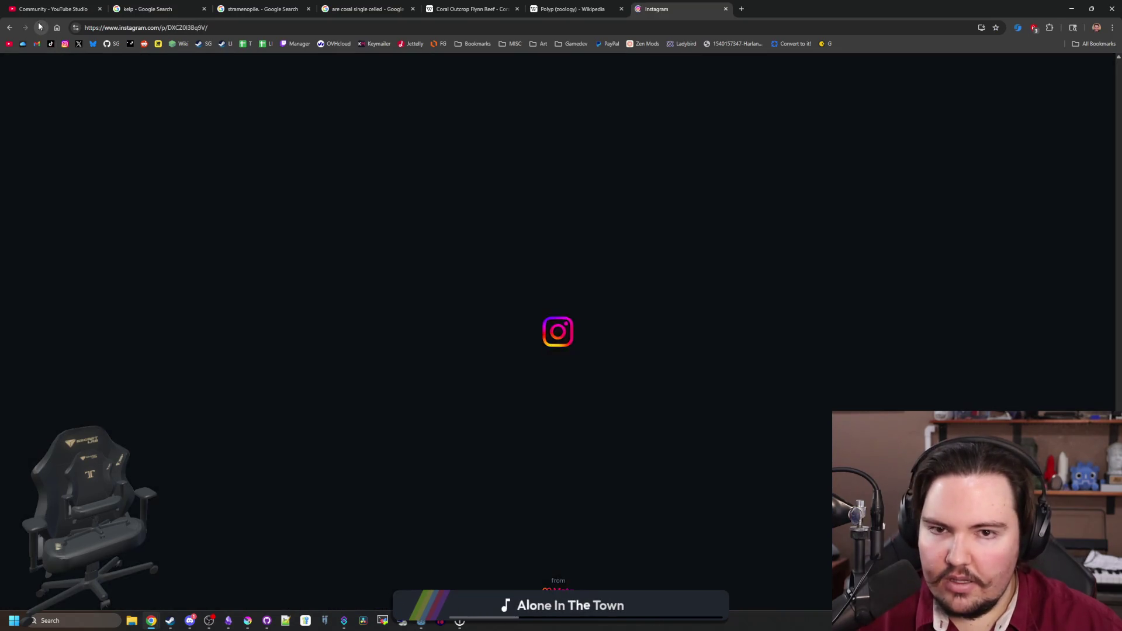
{"action": "scroll", "coordinate": [668, 191], "scroll_direction": "down", "scroll_amount": 3}
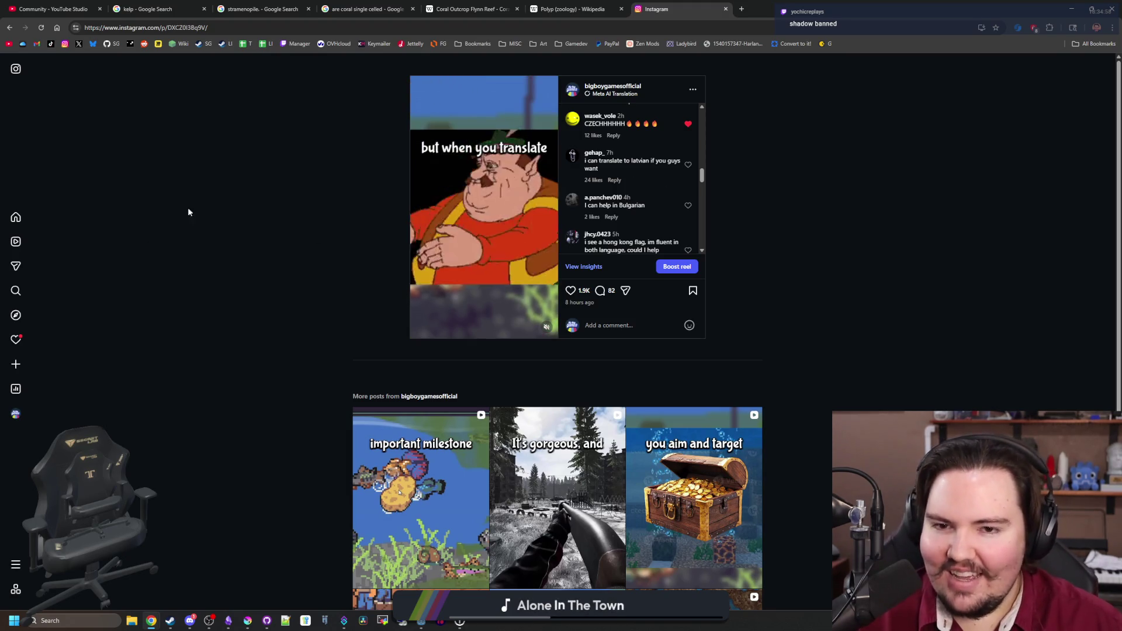
{"action": "left_click", "coordinate": [41, 27]}
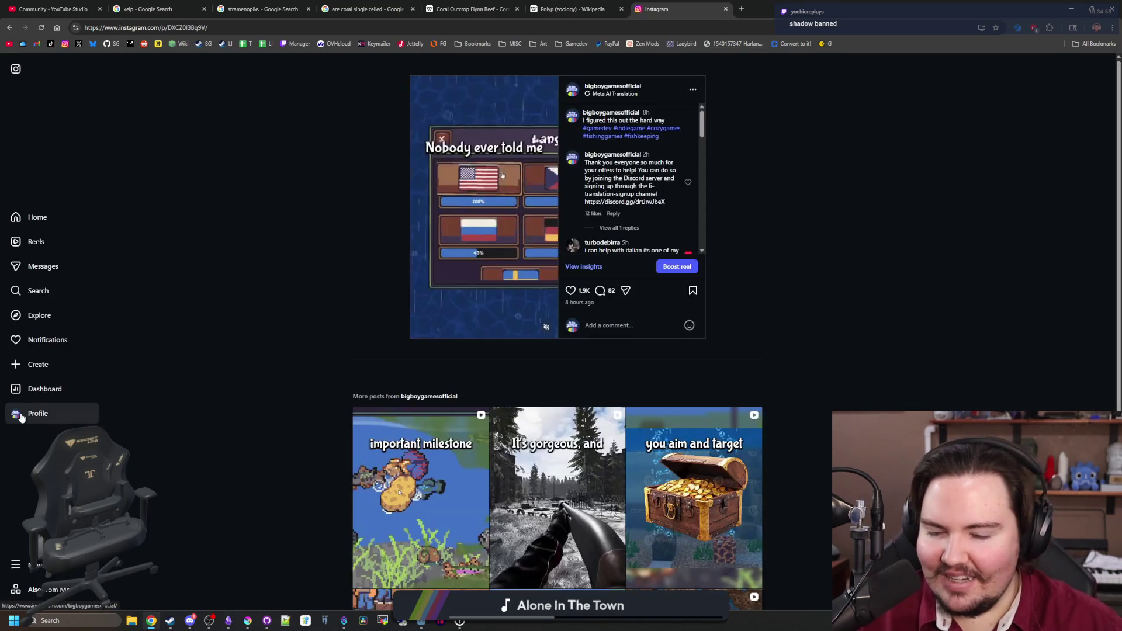
{"action": "left_click", "coordinate": [15, 414]}
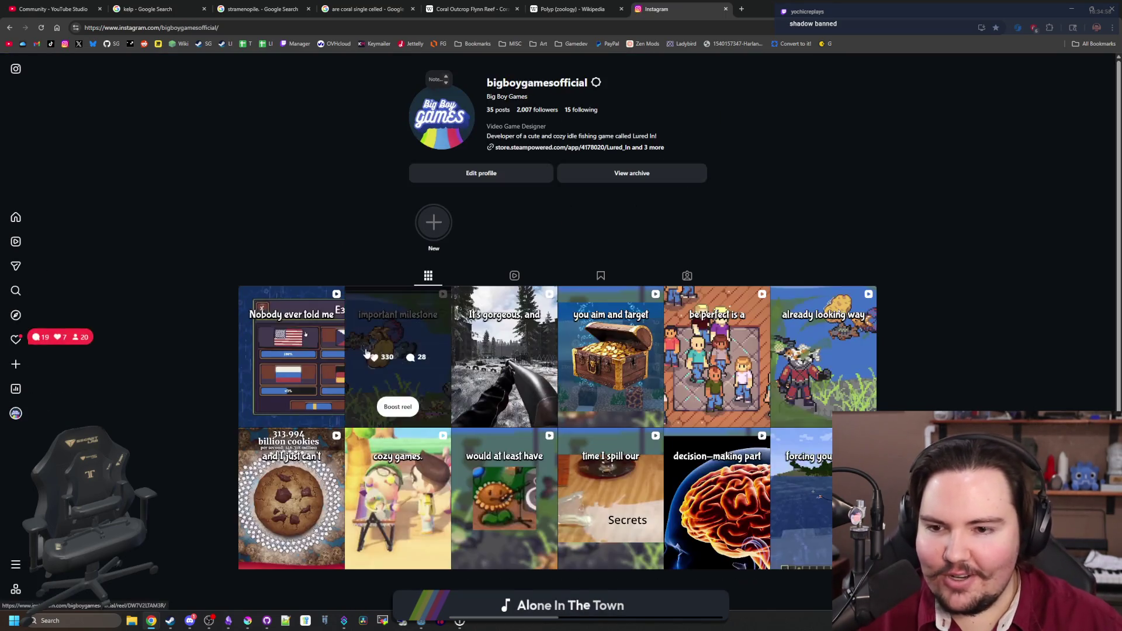
{"action": "left_click", "coordinate": [296, 325]}
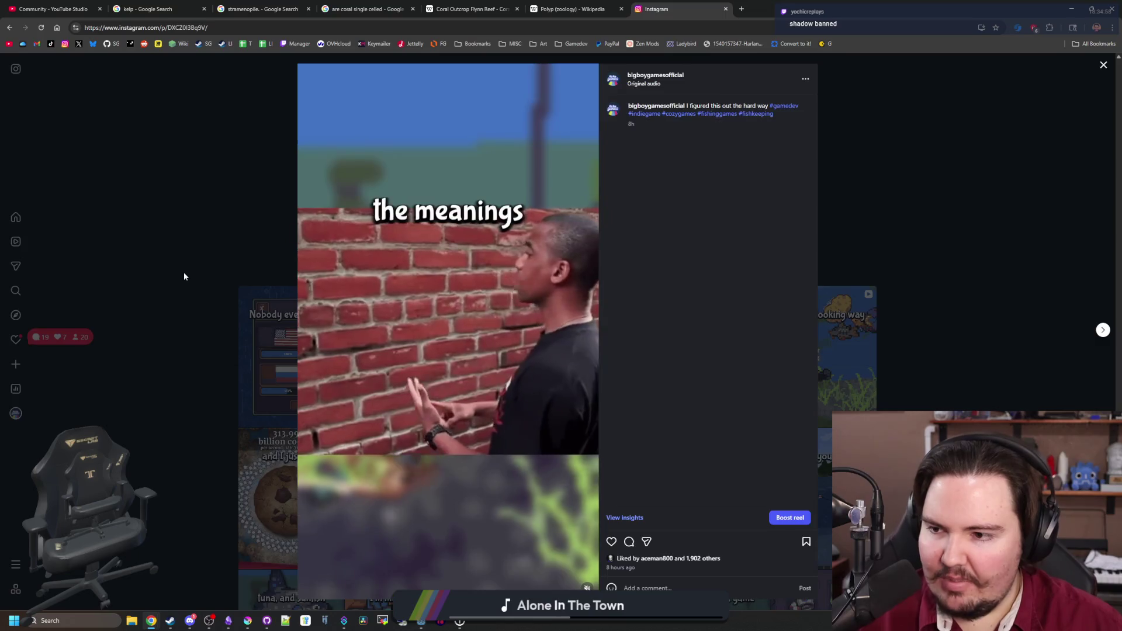
{"action": "left_click", "coordinate": [184, 275]}
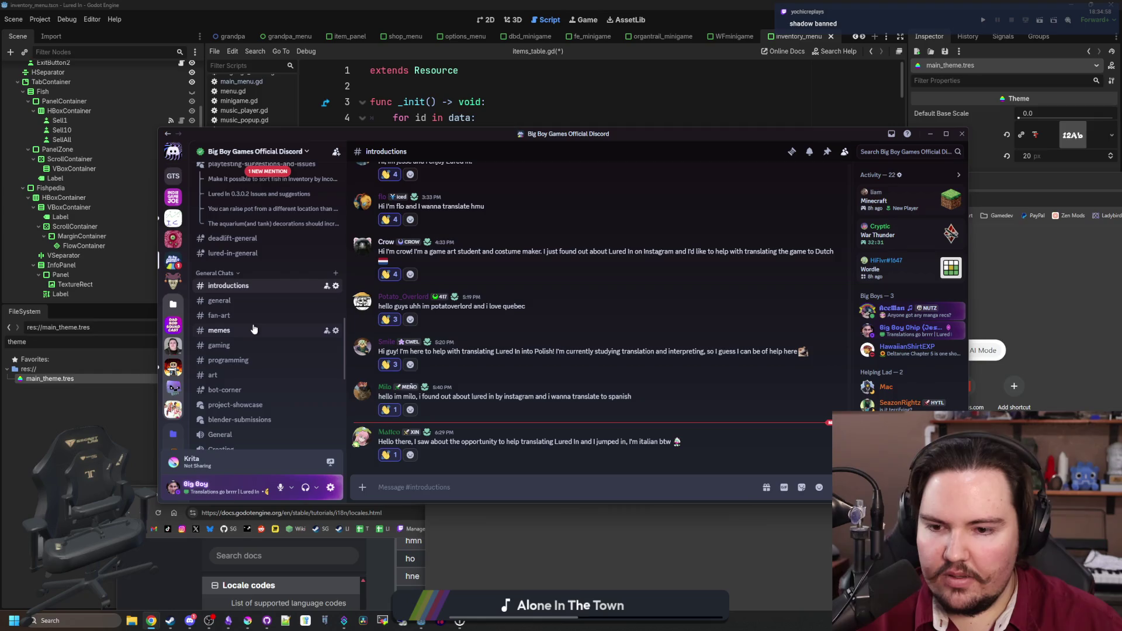
- In #lured-in-general, block the member who posted the spam server invite
{"action": "scroll", "coordinate": [248, 275], "scroll_direction": "up", "scroll_amount": 5}
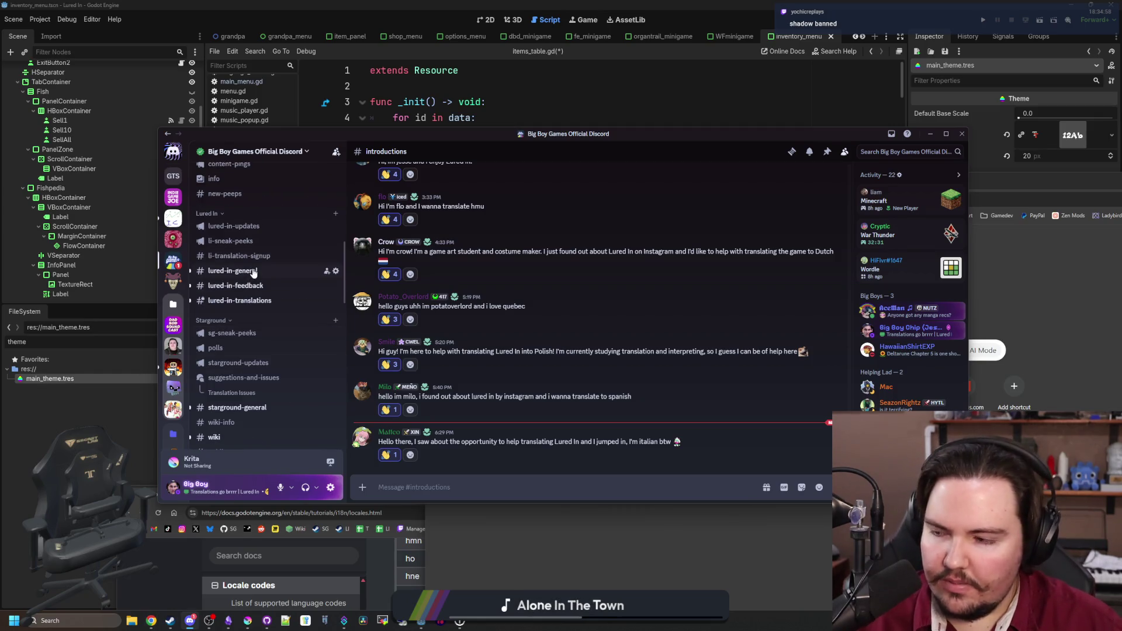
{"action": "left_click", "coordinate": [248, 273]}
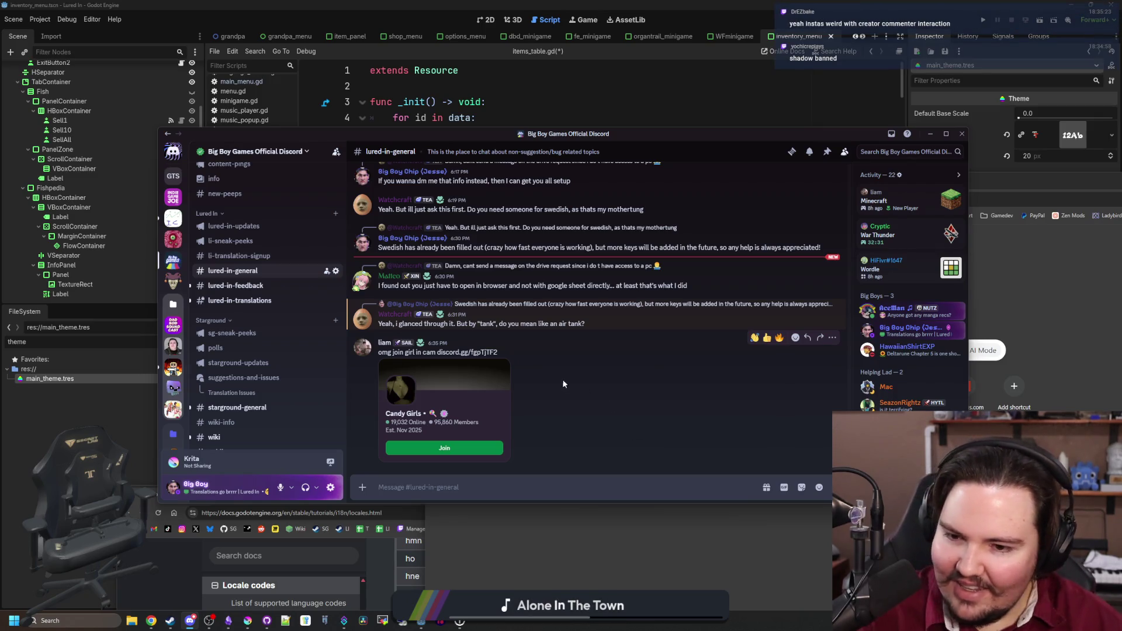
{"action": "left_click", "coordinate": [383, 343]}
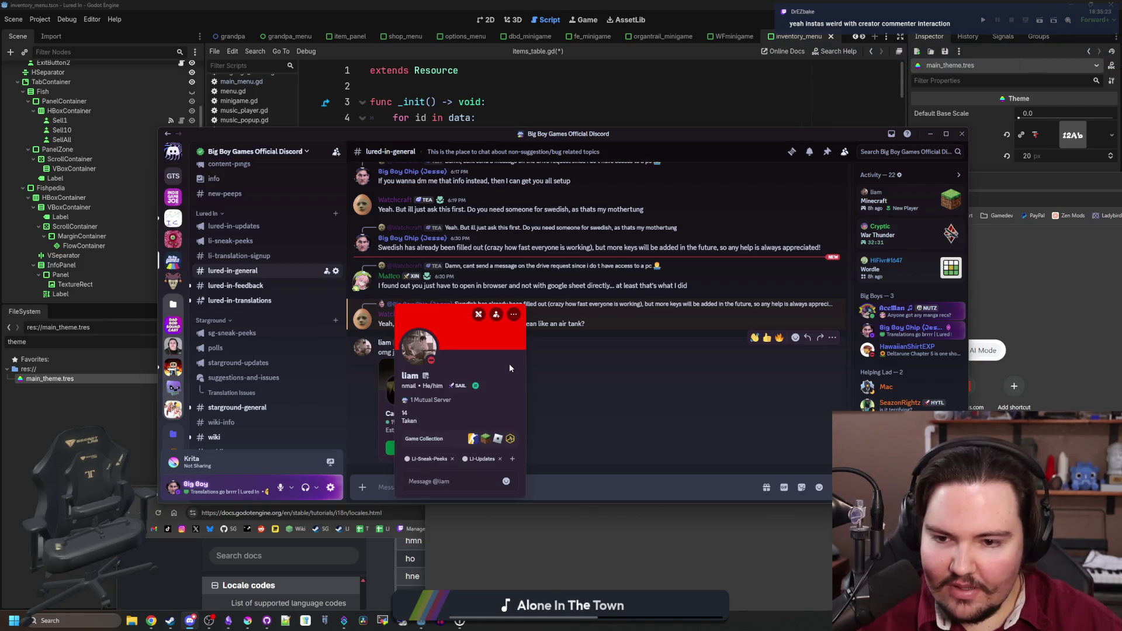
{"action": "left_click", "coordinate": [514, 316]}
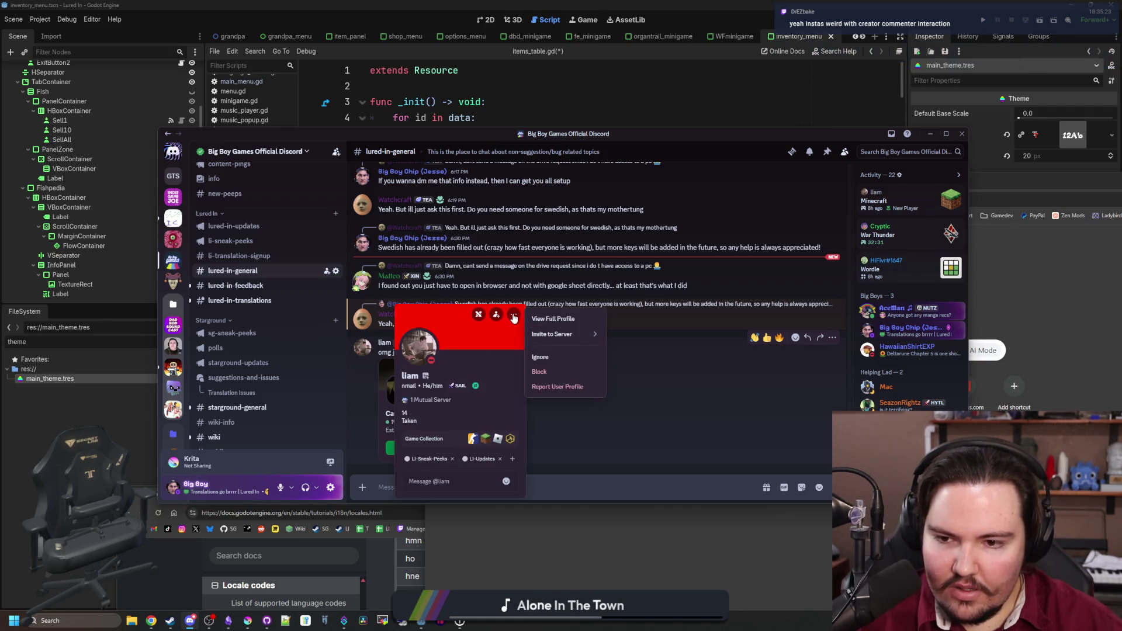
{"action": "left_click", "coordinate": [538, 373]}
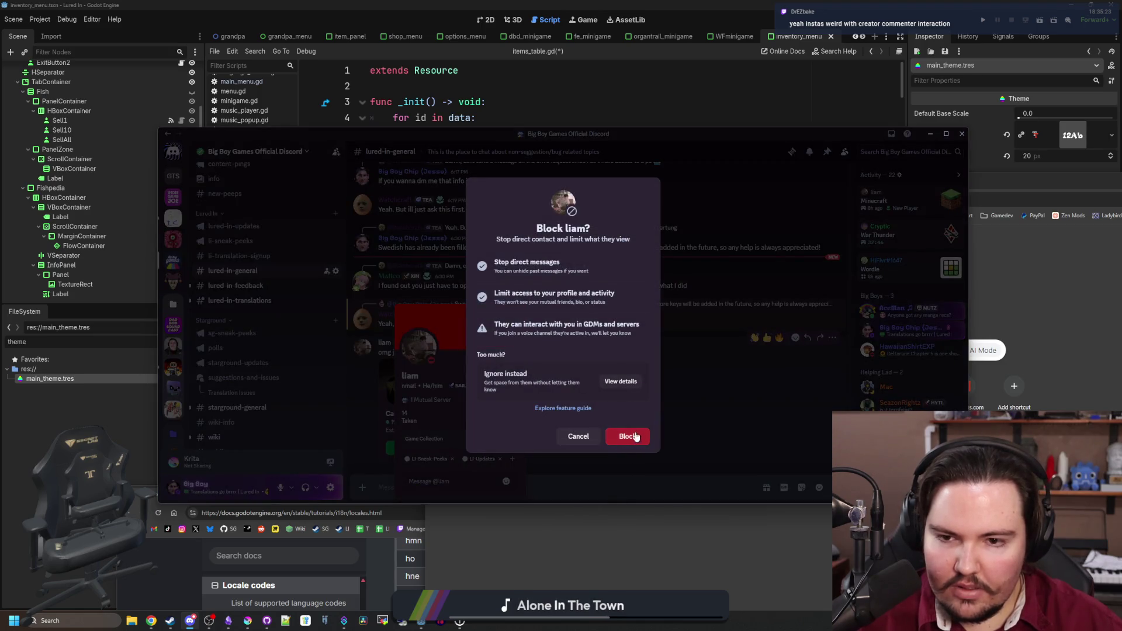
{"action": "left_click", "coordinate": [584, 437]}
- Check the blocked spammer in Mod View, then close it
{"action": "left_click", "coordinate": [385, 343]}
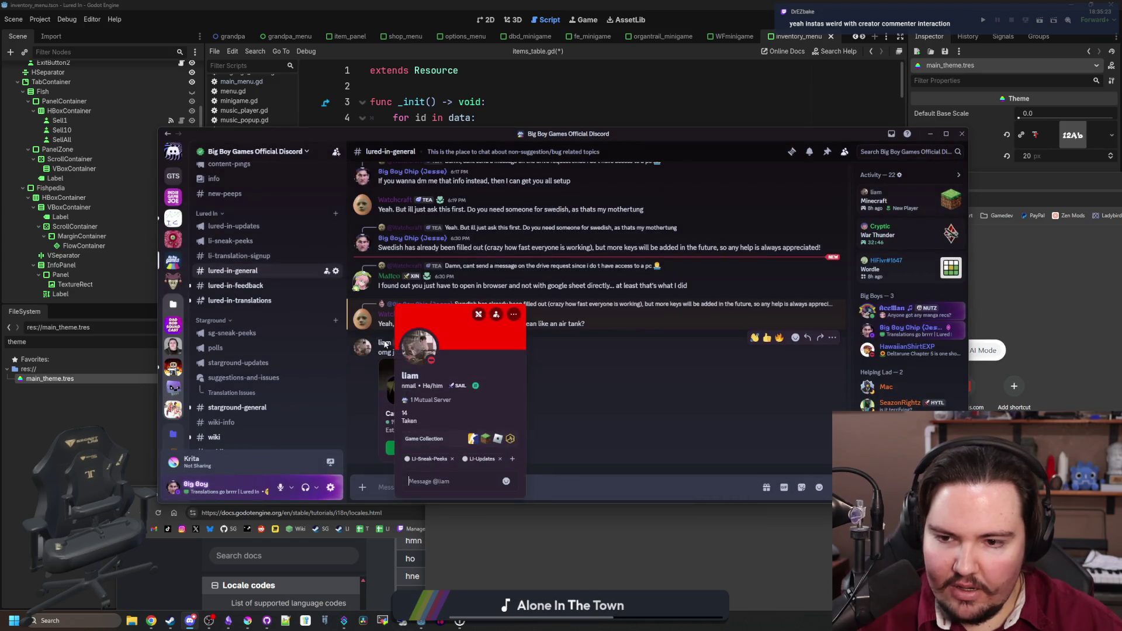
{"action": "left_click", "coordinate": [514, 314]}
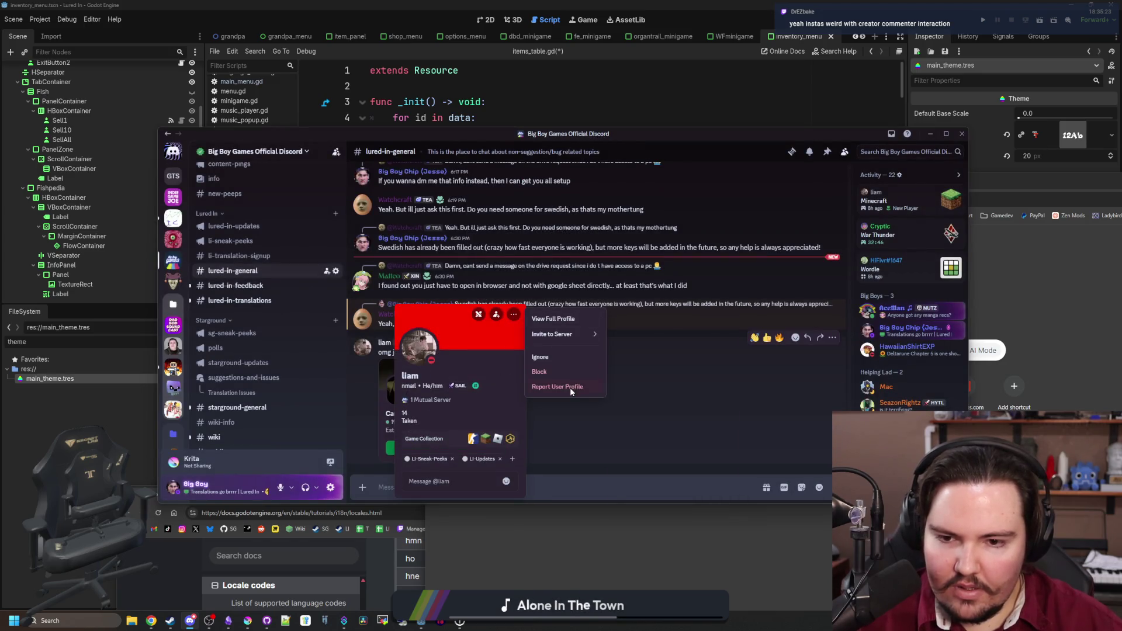
{"action": "left_click", "coordinate": [479, 315]}
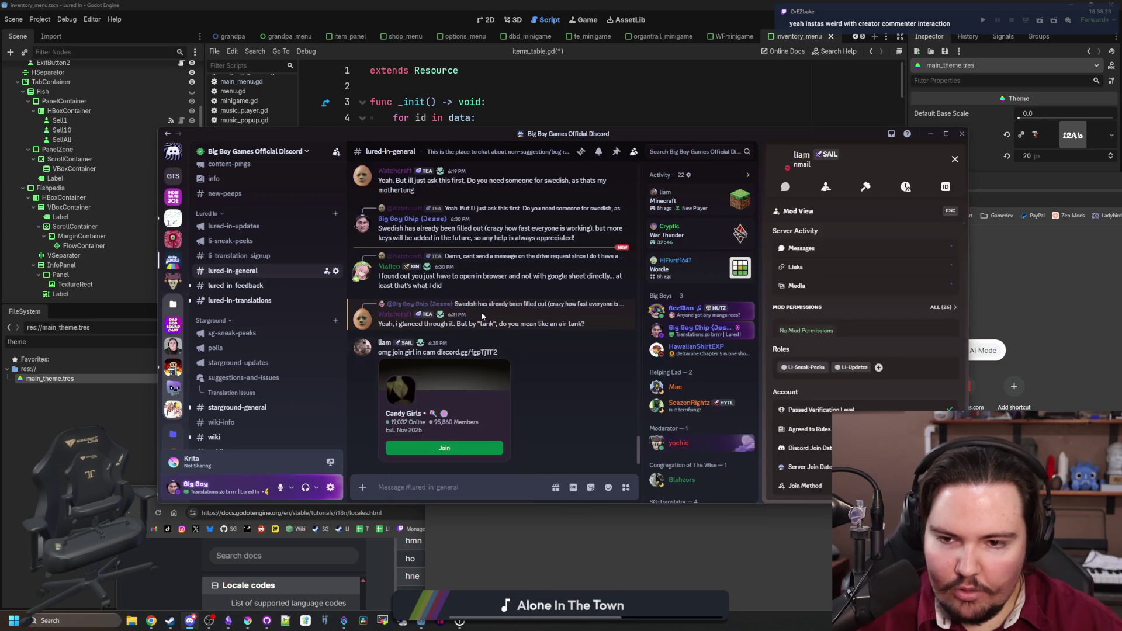
{"action": "key", "text": "Escape"}
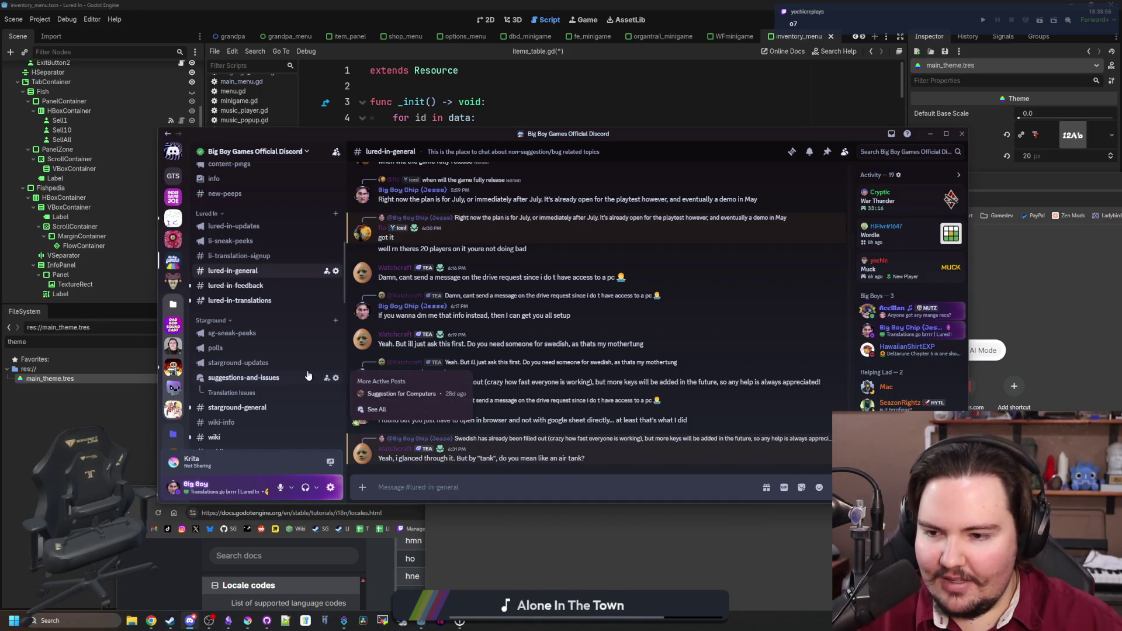
- Browse starground-general, wiki, public-server, introductions, general, fan-art, memes, gaming and programming channels
{"action": "scroll", "coordinate": [280, 350], "scroll_direction": "down", "scroll_amount": 2}
{"action": "left_click", "coordinate": [277, 355]}
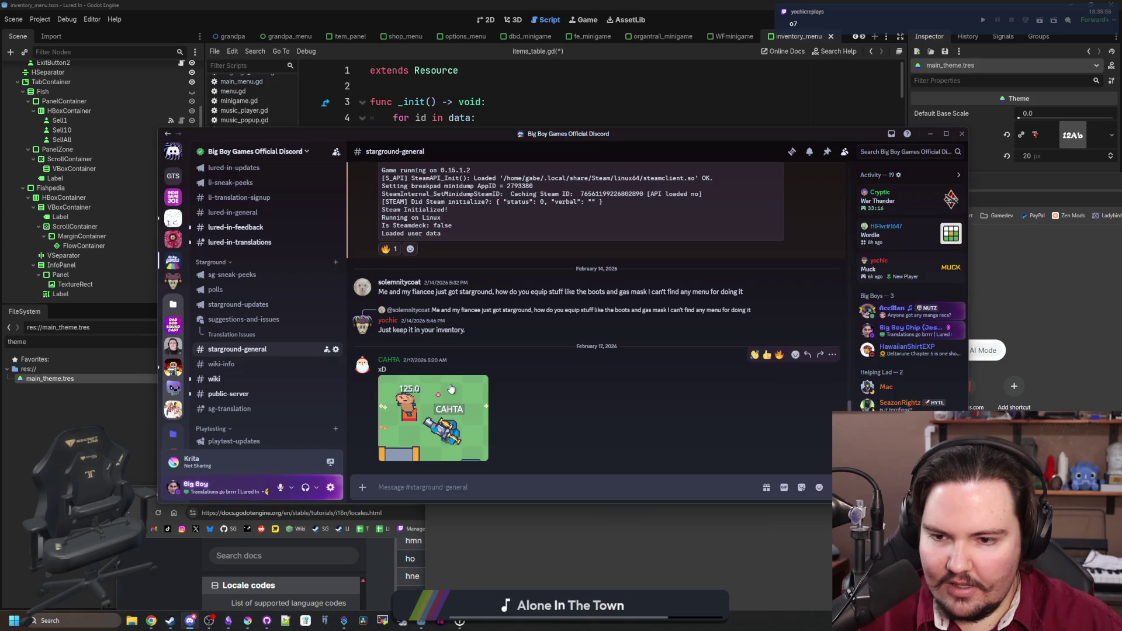
{"action": "left_click", "coordinate": [239, 380]}
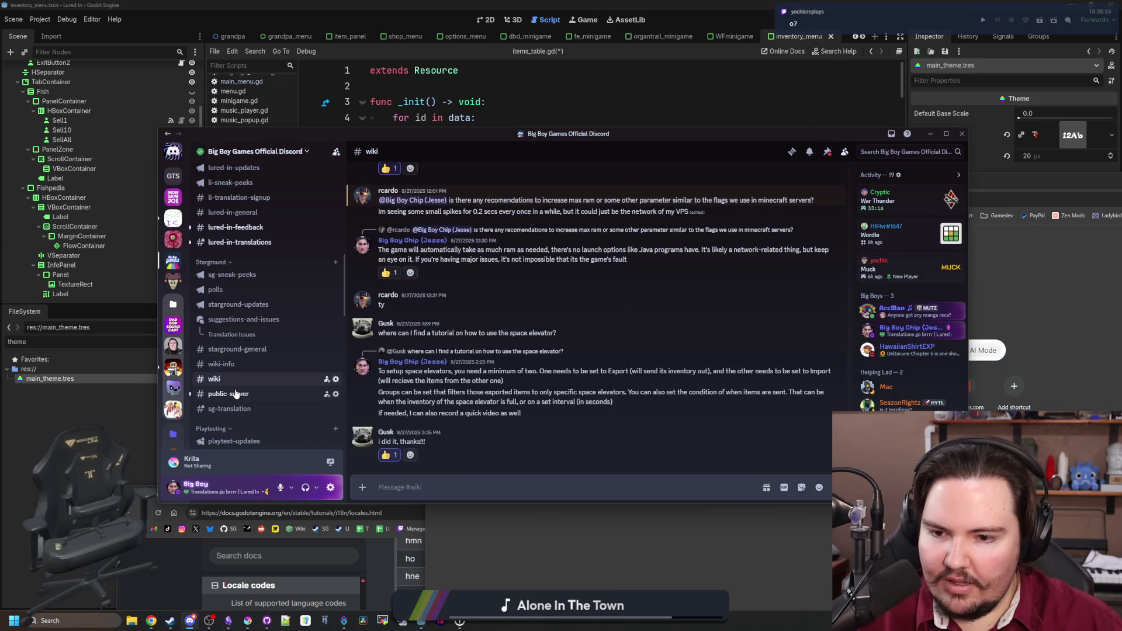
{"action": "left_click", "coordinate": [236, 394]}
{"action": "scroll", "coordinate": [234, 397], "scroll_direction": "down", "scroll_amount": 3}
{"action": "scroll", "coordinate": [233, 401], "scroll_direction": "down", "scroll_amount": 3}
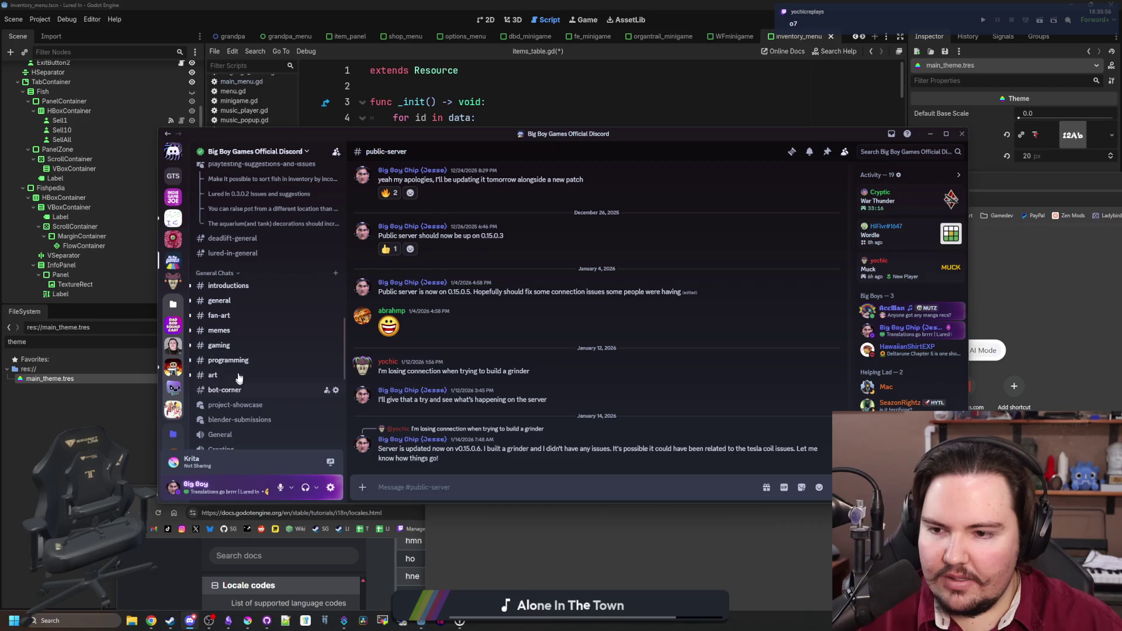
{"action": "left_click", "coordinate": [227, 286]}
{"action": "left_click", "coordinate": [218, 304]}
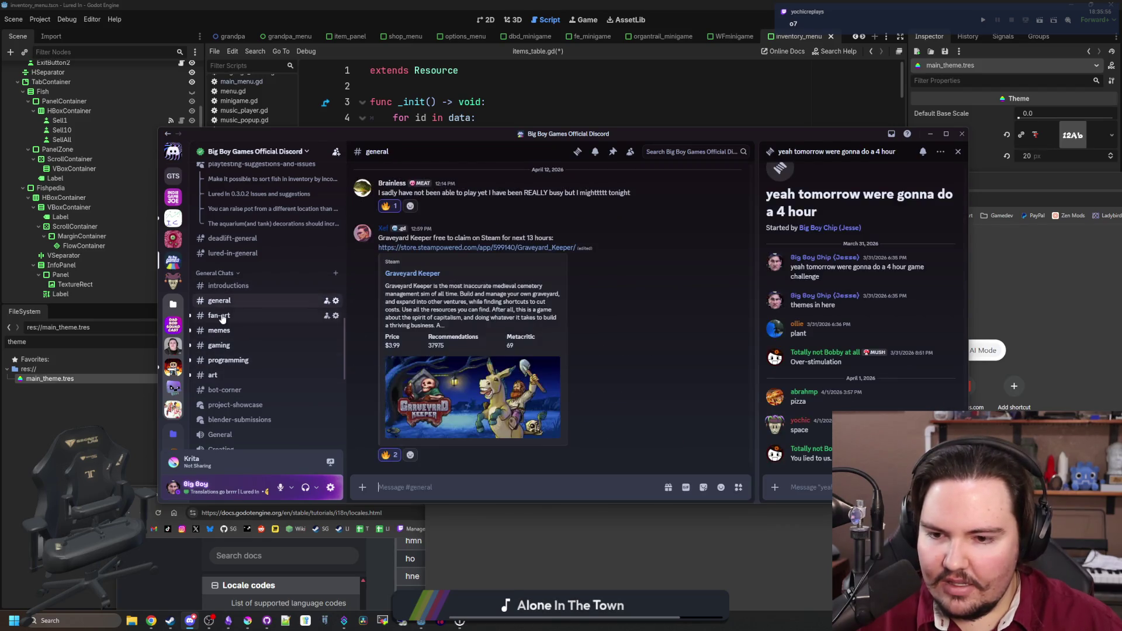
{"action": "left_click", "coordinate": [218, 317]}
{"action": "left_click", "coordinate": [219, 330]}
{"action": "left_click", "coordinate": [220, 346]}
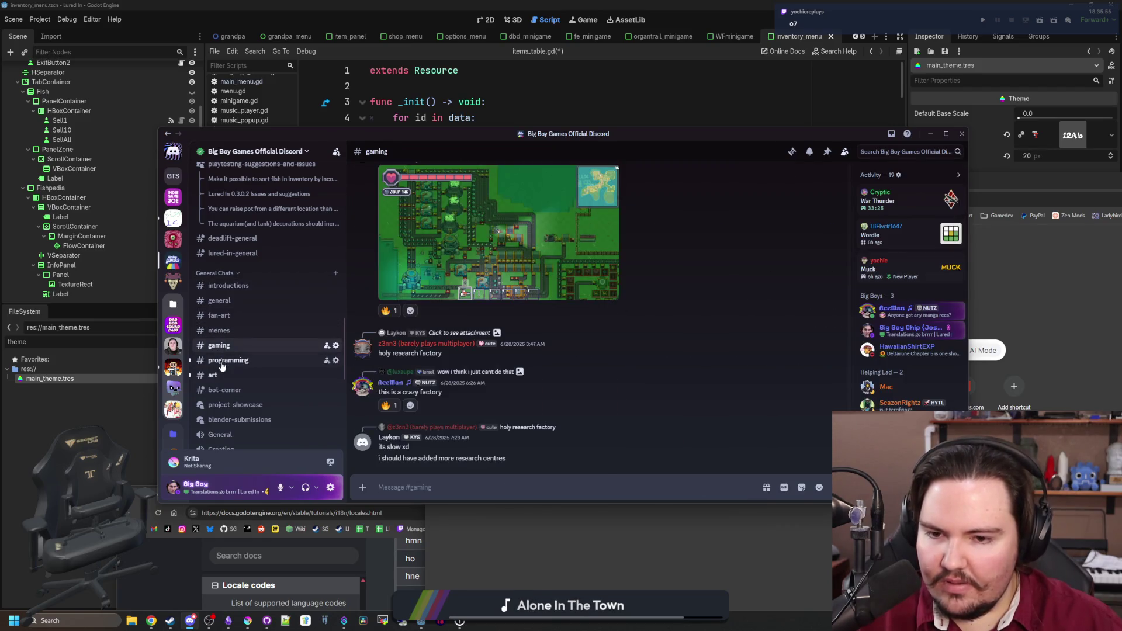
{"action": "left_click", "coordinate": [221, 361]}
- Browse lounge-chatting, tape-highlights, modding-general and lured-in-feedback, ending in #lured-in-translations
{"action": "scroll", "coordinate": [233, 339], "scroll_direction": "down", "scroll_amount": 1}
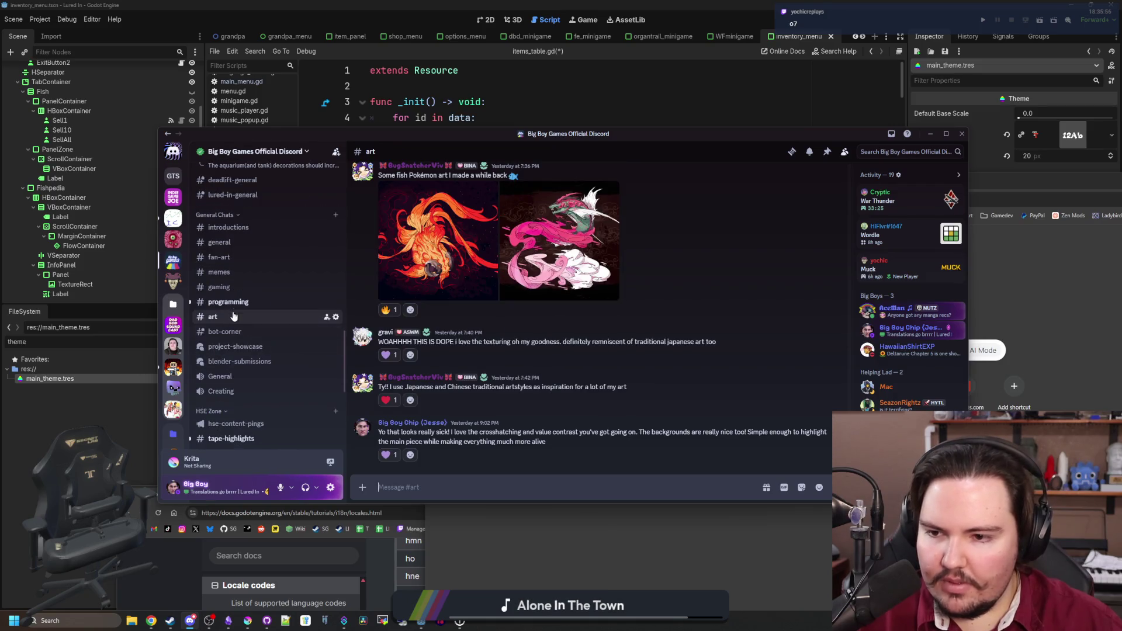
{"action": "scroll", "coordinate": [234, 304], "scroll_direction": "down", "scroll_amount": 3}
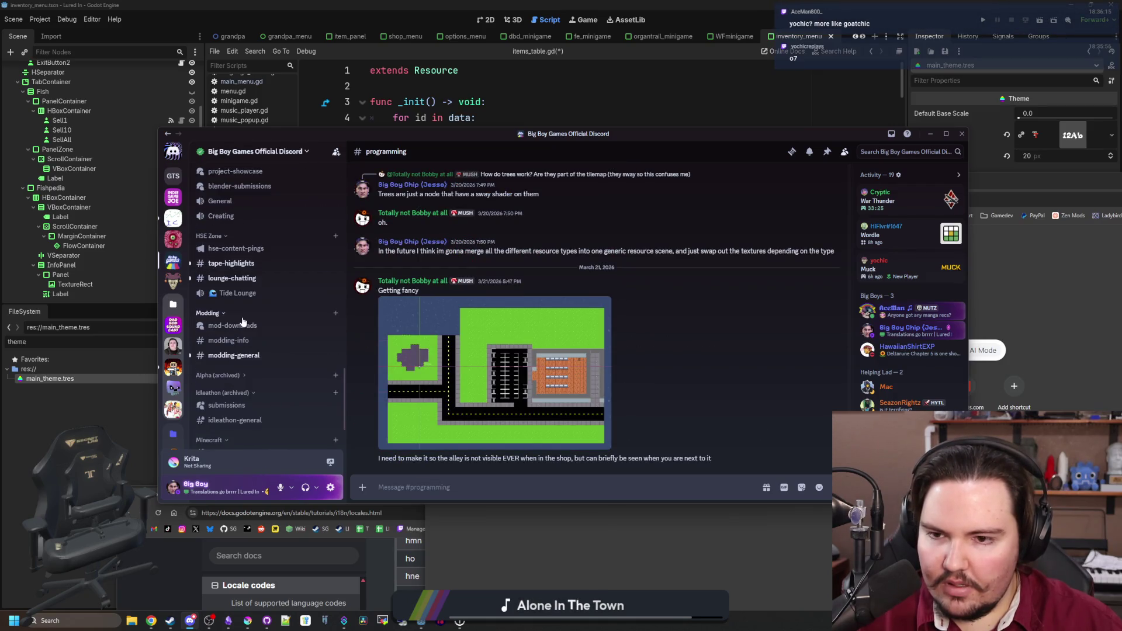
{"action": "left_click", "coordinate": [232, 278]}
{"action": "left_click", "coordinate": [233, 263]}
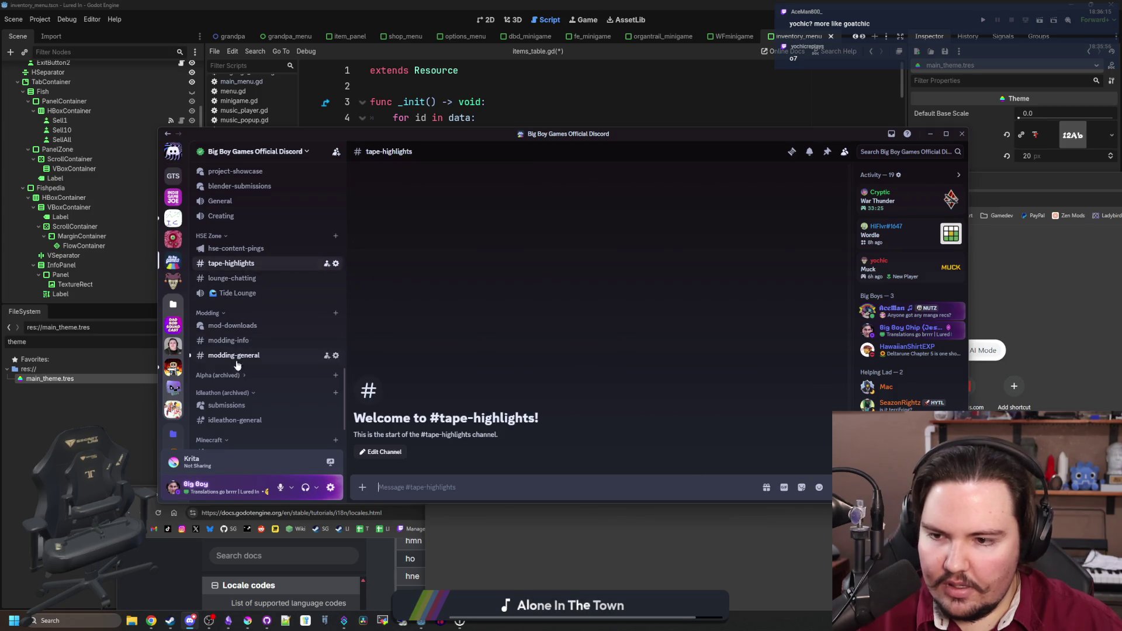
{"action": "left_click", "coordinate": [236, 358]}
{"action": "scroll", "coordinate": [240, 357], "scroll_direction": "down", "scroll_amount": 5}
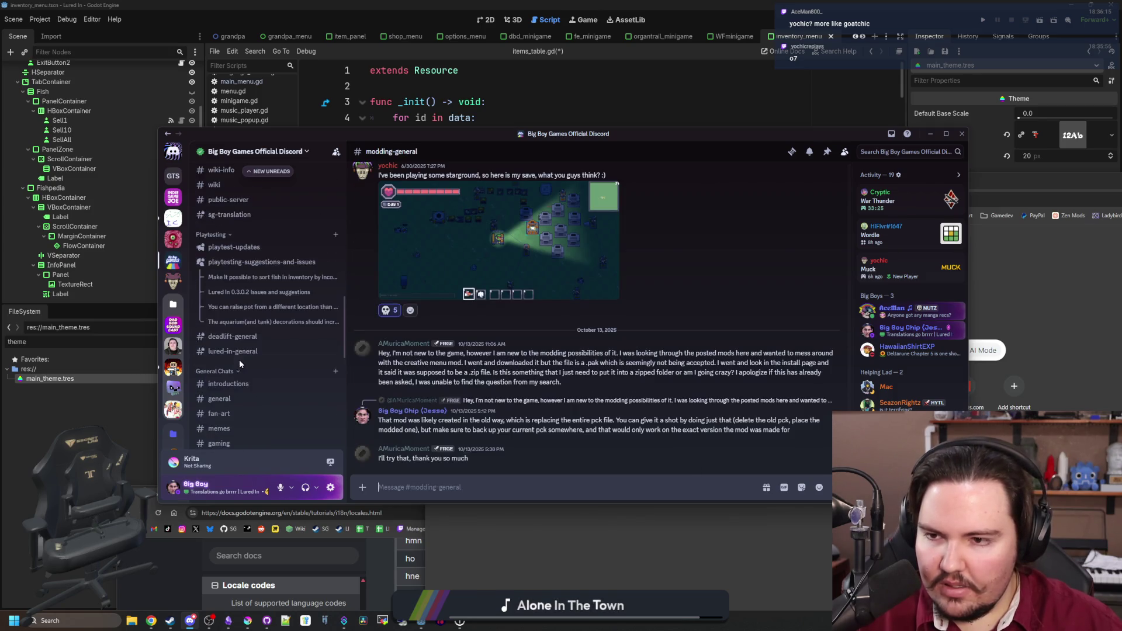
{"action": "left_click", "coordinate": [237, 267]}
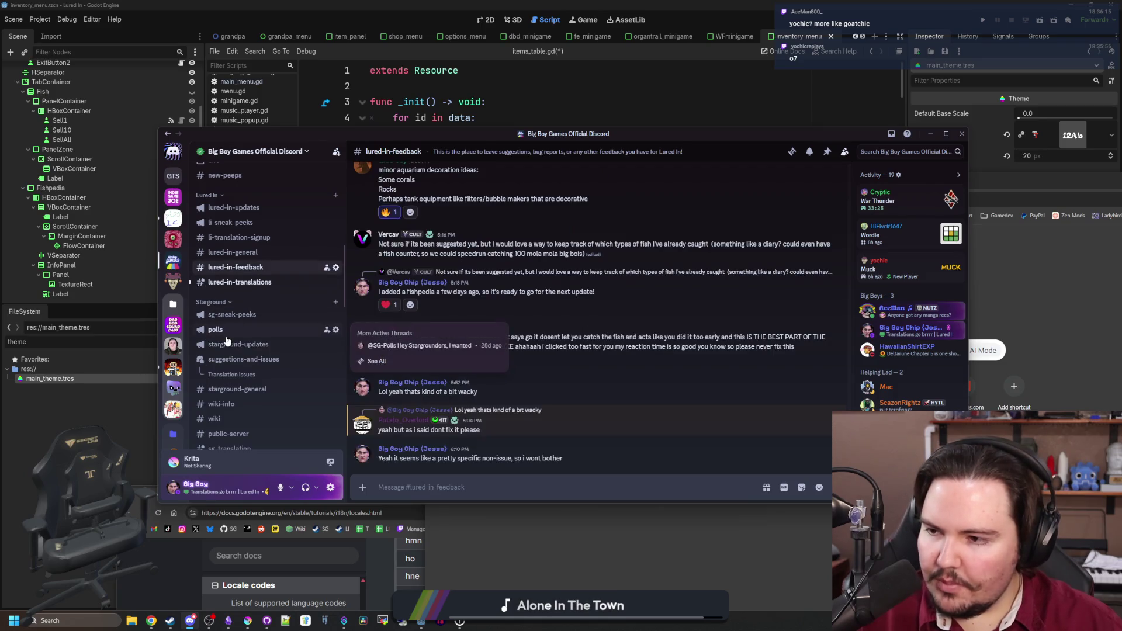
{"action": "scroll", "coordinate": [236, 308], "scroll_direction": "up", "scroll_amount": 2}
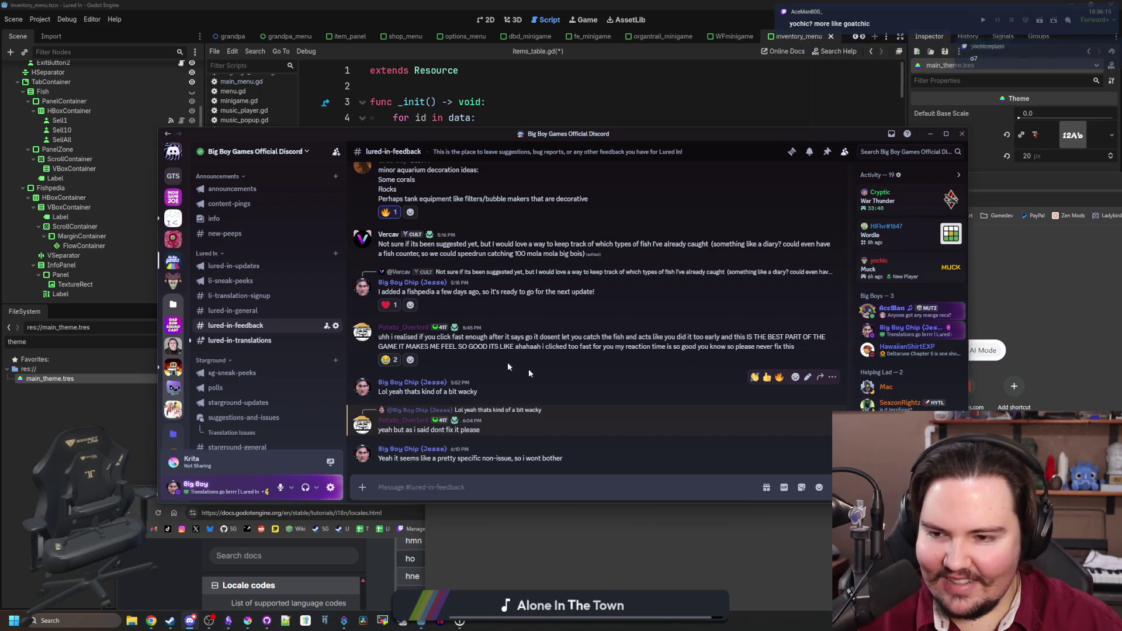
{"action": "left_click", "coordinate": [237, 340]}
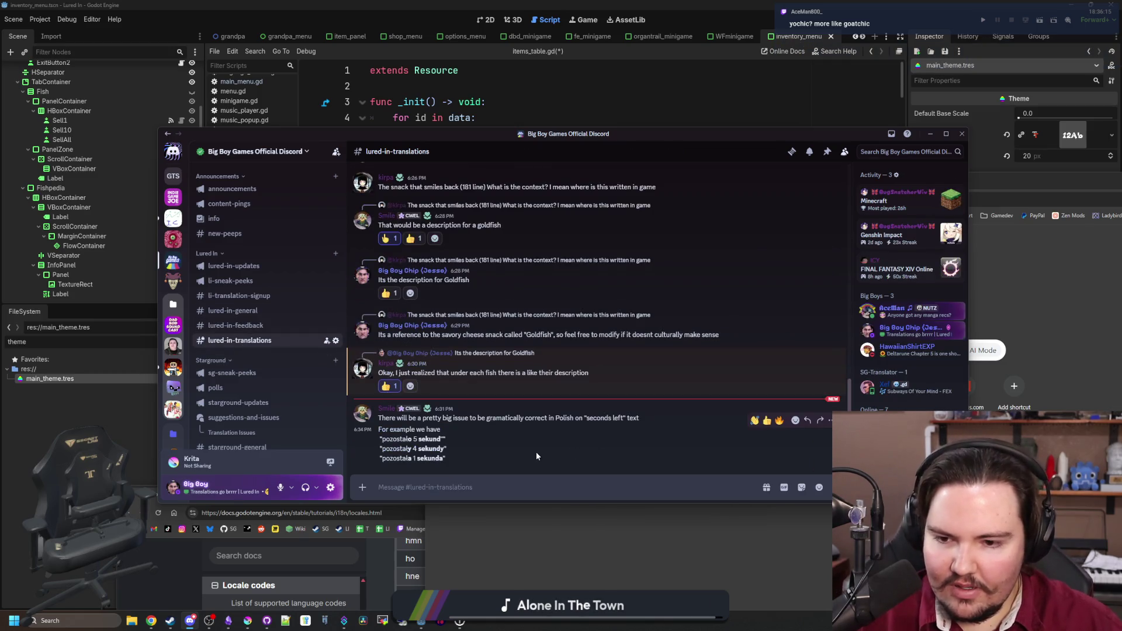
- Select the Polish 'seconds left' plural question and examples, then leave Discord for Godot
{"action": "left_click_drag", "start_coordinate": [526, 418], "coordinate": [636, 426]}
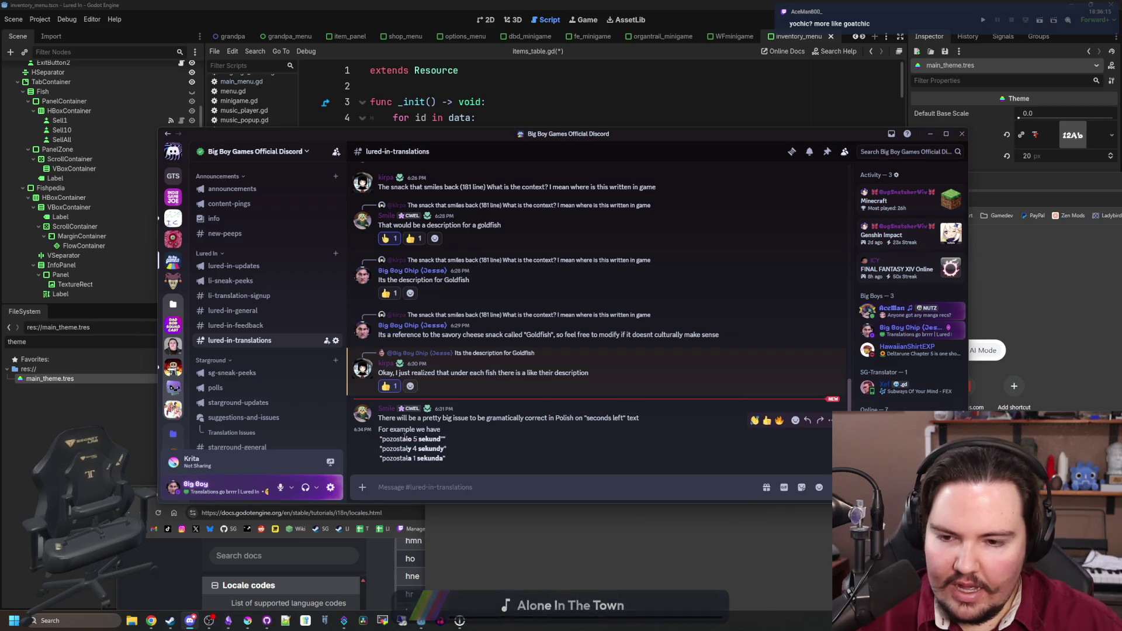
{"action": "left_click_drag", "start_coordinate": [403, 439], "coordinate": [430, 451]}
{"action": "left_click", "coordinate": [488, 494]}
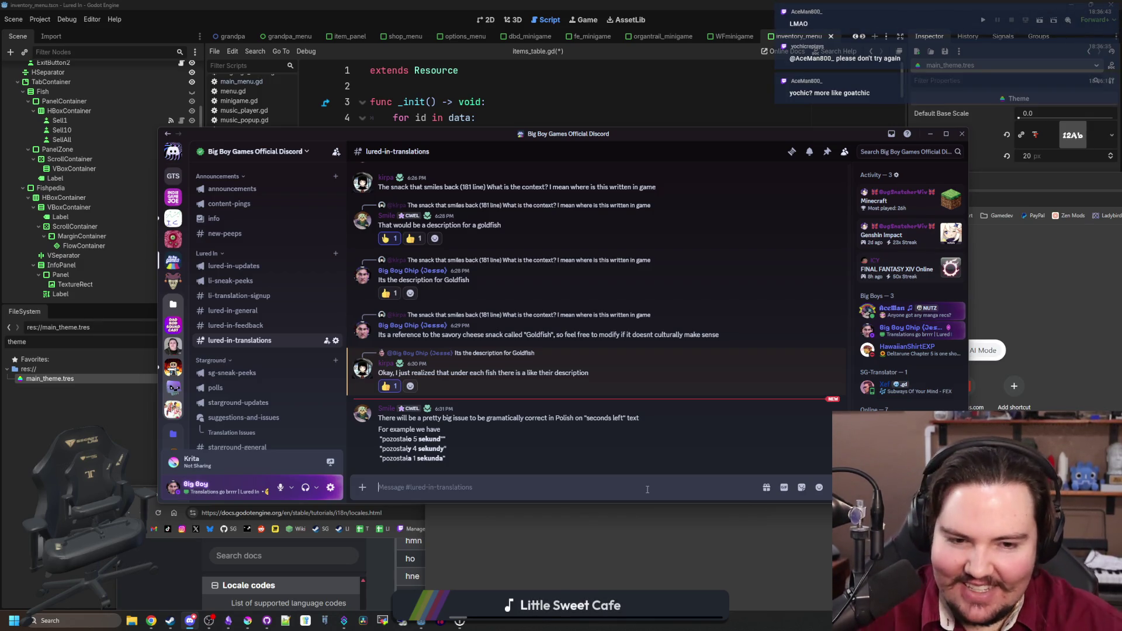
{"action": "key", "text": "alt+Tab"}
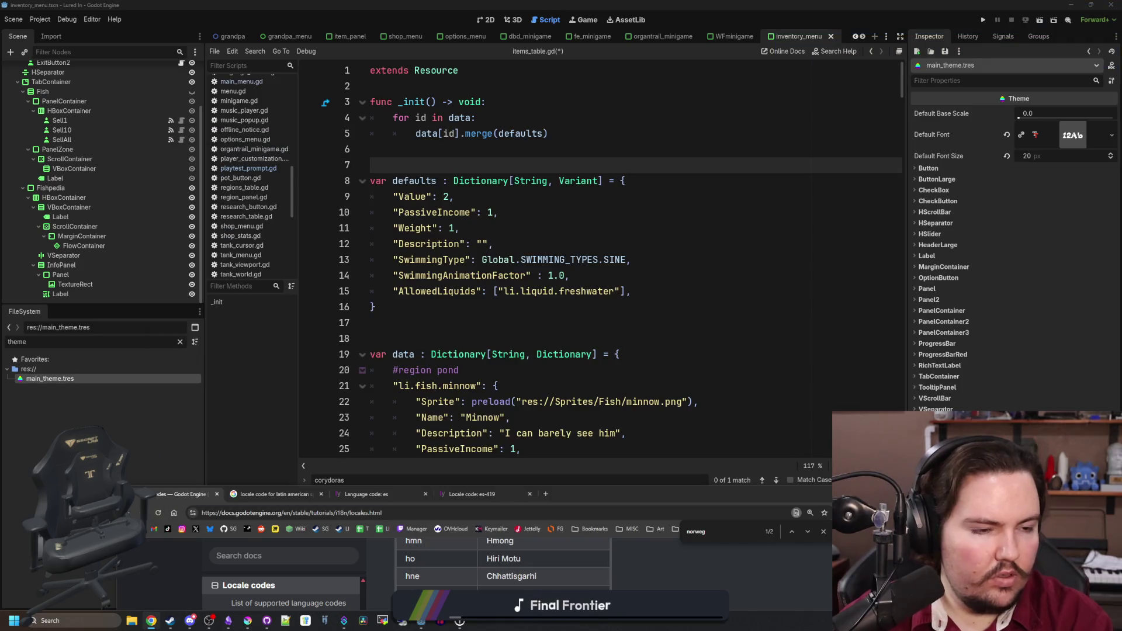